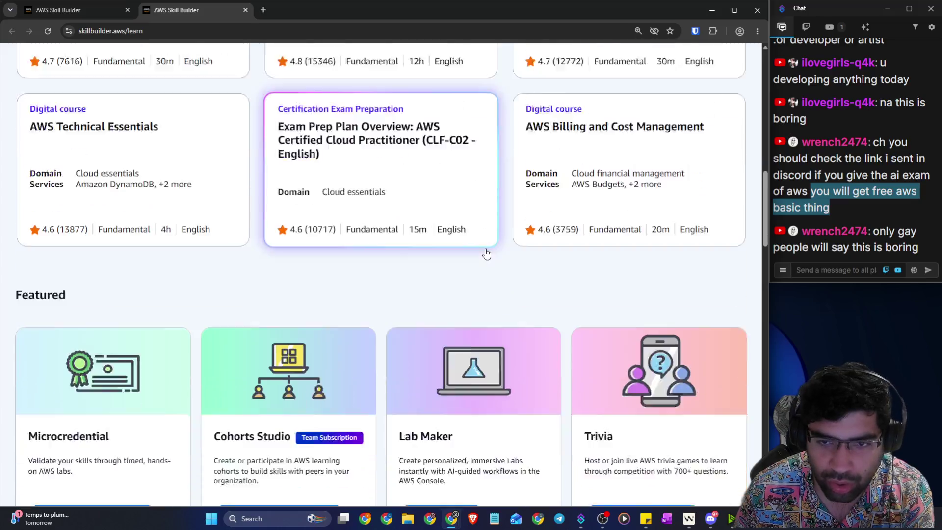
# Step: Go through Explore > Prepare for certification to the AI Practitioner (AIF-C01) prep page
pyautogui.scroll(3, 297, 229)
pyautogui.scroll(10, 297, 229)
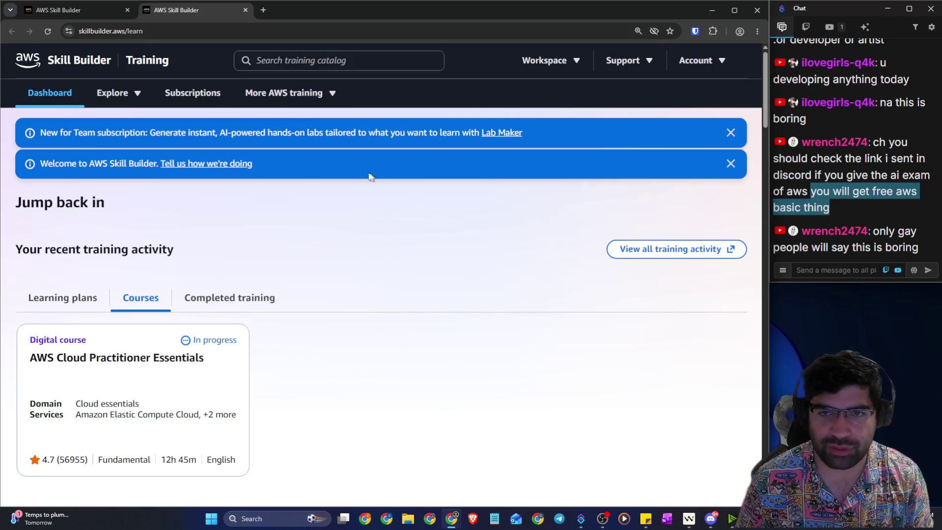
pyautogui.click(123, 94)
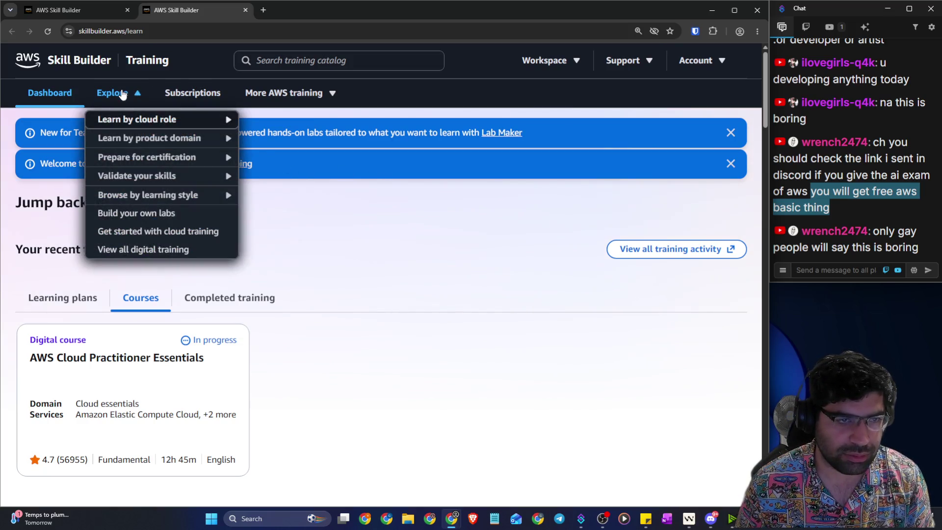
pyautogui.moveTo(111, 124)
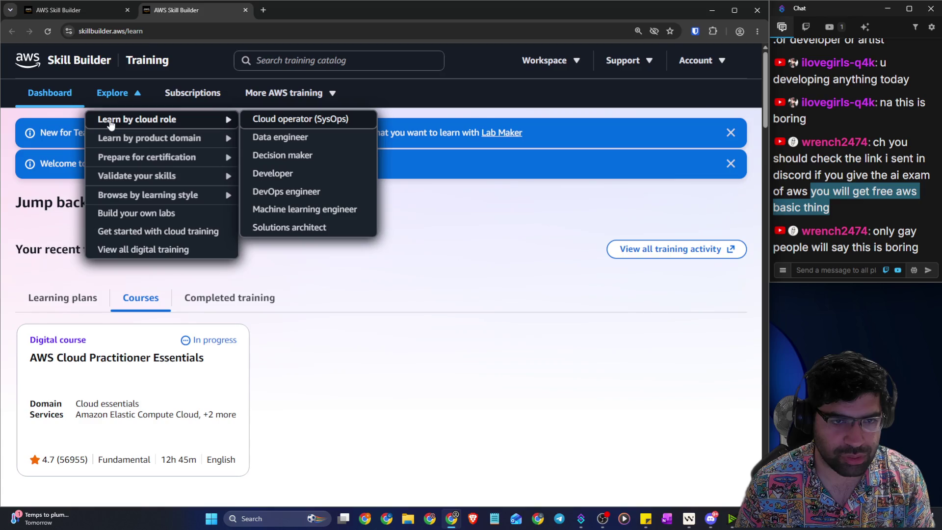
pyautogui.moveTo(125, 159)
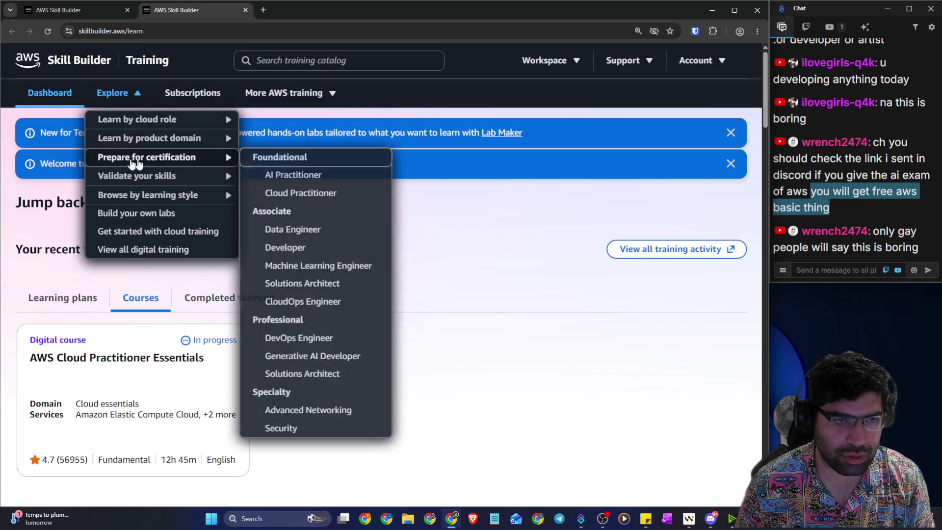
pyautogui.click(316, 180)
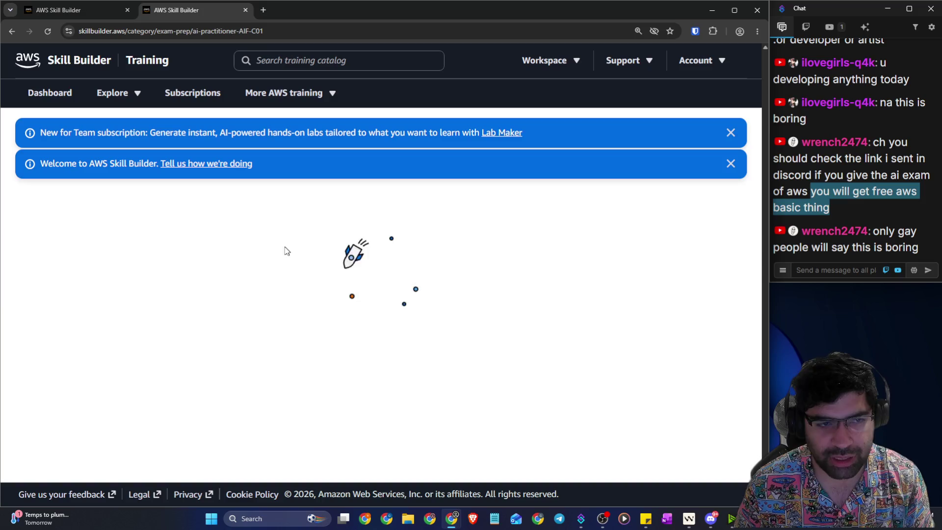
# Step: Scroll through the AI Practitioner exam-prep steps, then close that exam-prep tab
pyautogui.scroll(-3, 357, 191)
pyautogui.scroll(-3, 357, 192)
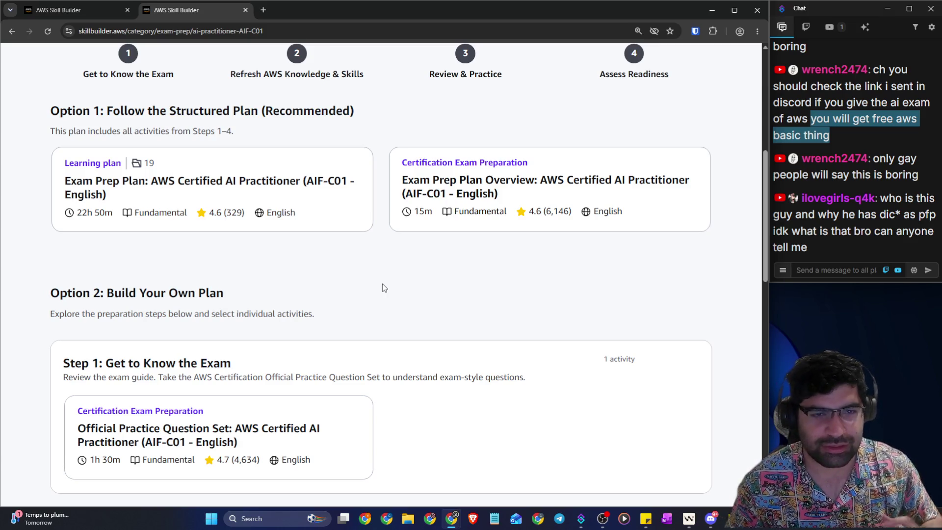
pyautogui.scroll(-5, 376, 286)
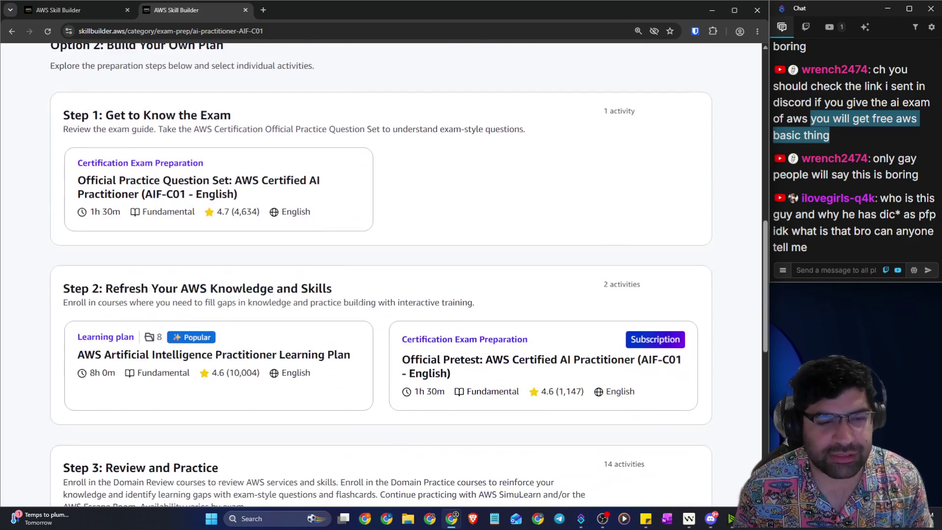
pyautogui.scroll(-5, 317, 208)
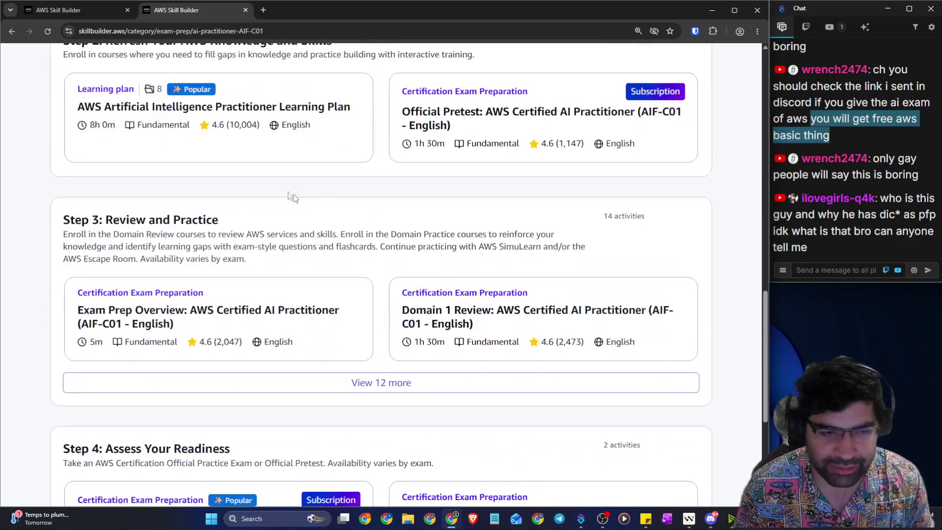
pyautogui.click(245, 10)
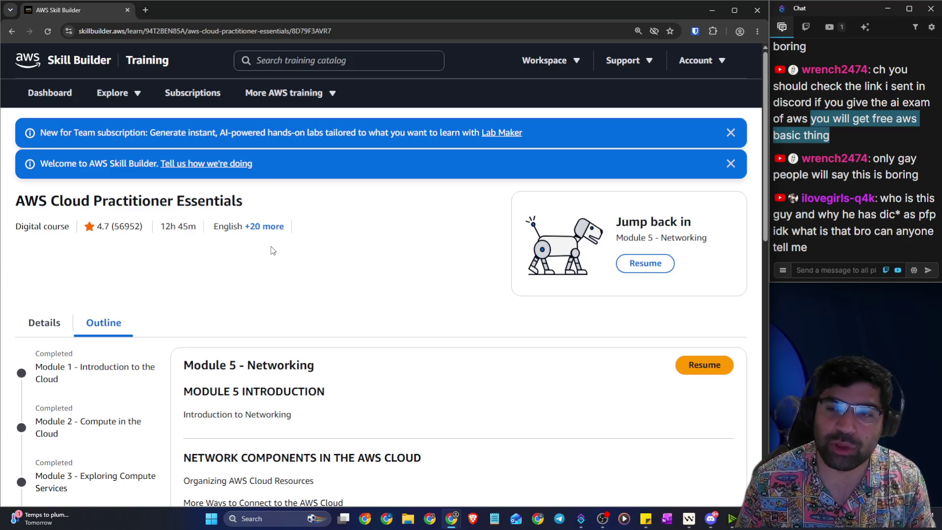
# Step: Resume Cloud Practitioner Essentials at Module 5 – Networking and start the module
pyautogui.scroll(-5, 271, 248)
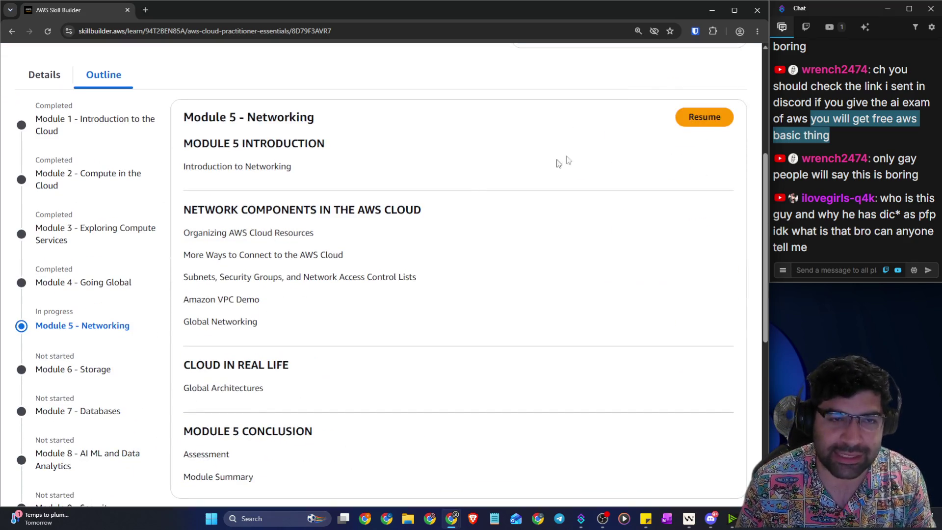
pyautogui.click(692, 118)
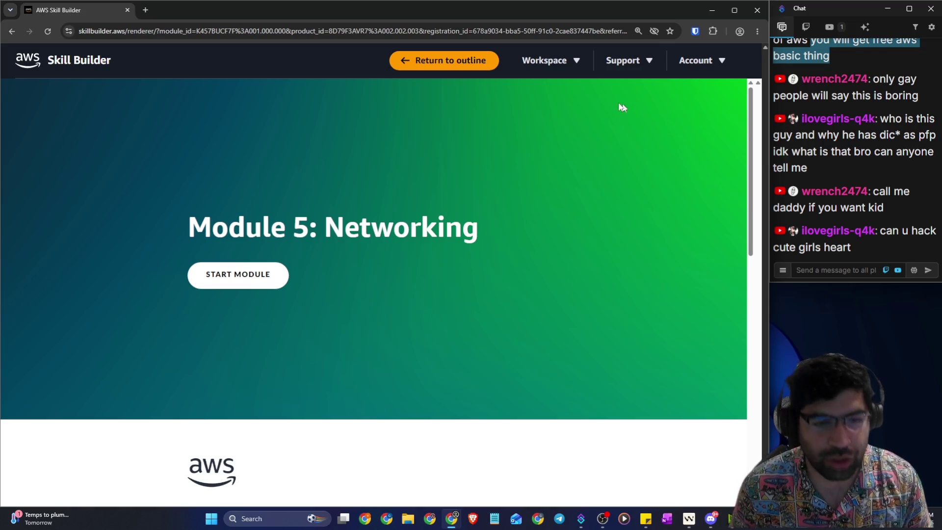
pyautogui.scroll(-4, 267, 244)
pyautogui.scroll(3, 270, 238)
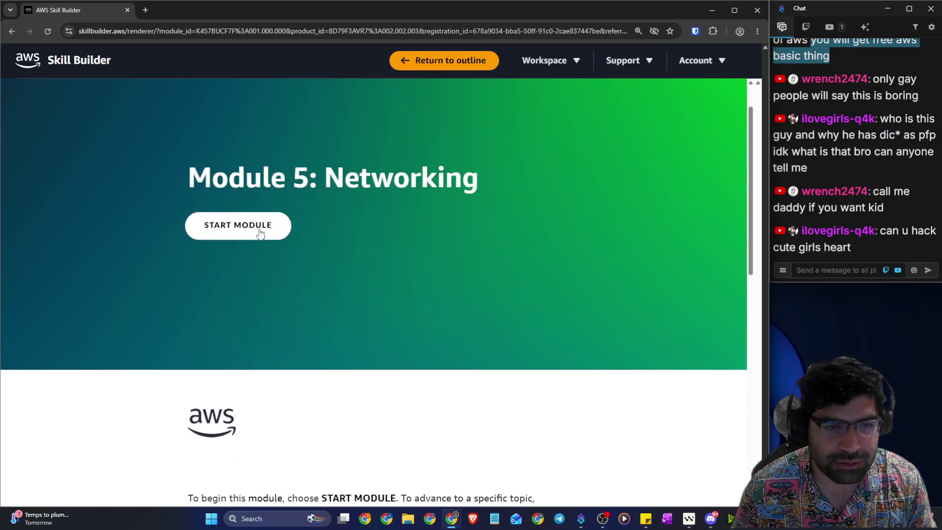
pyautogui.click(258, 231)
# Step: Zoom the Introduction to Networking lesson to 150% and return to its top
pyautogui.scroll(-7, 437, 239)
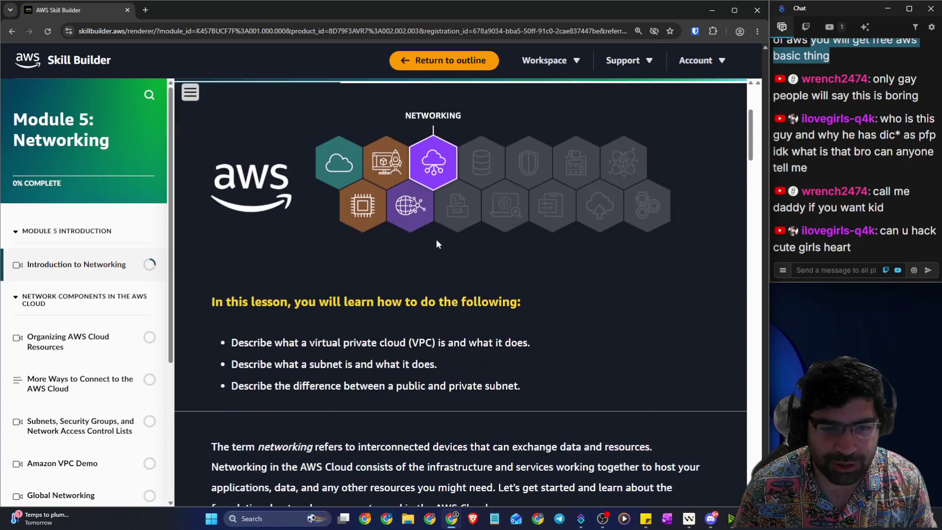
pyautogui.hotkey('ctrl', '+')
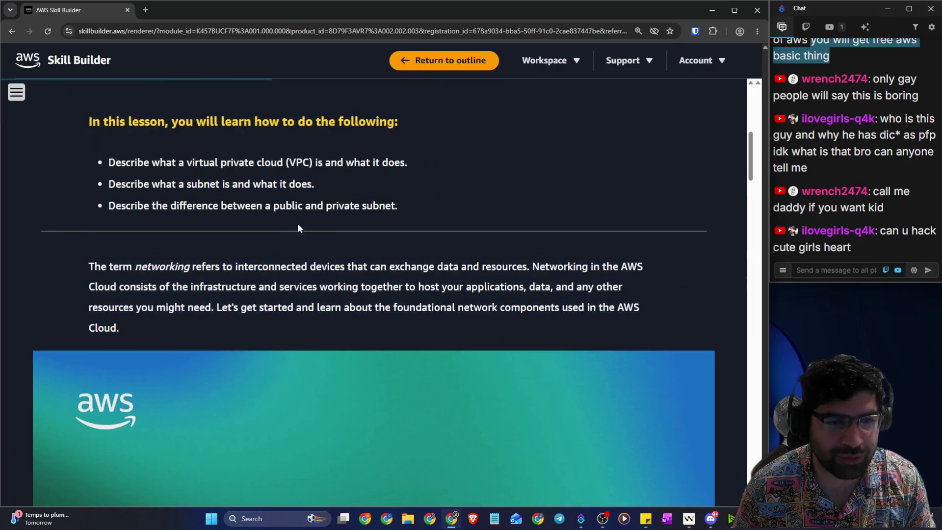
pyautogui.scroll(3, 329, 232)
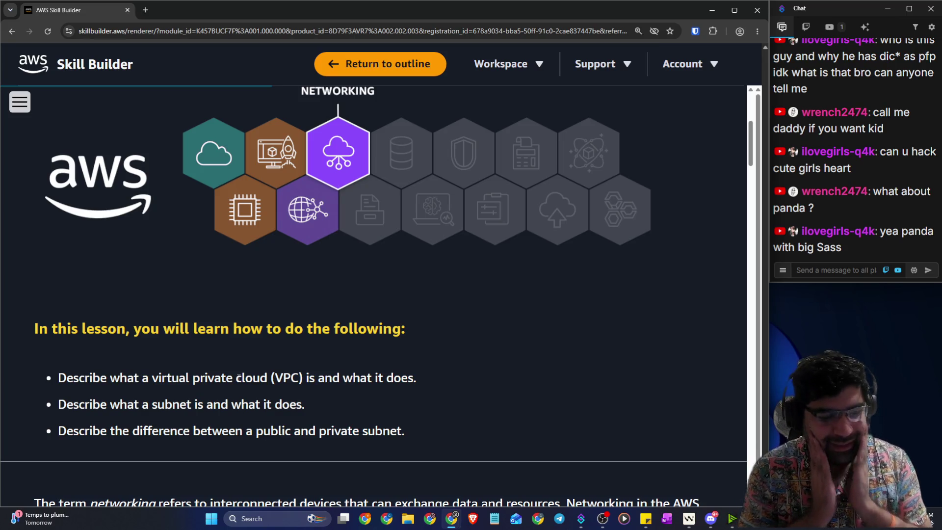
# Step: Make the chat window beside the lesson taller
pyautogui.scroll(-1, 226, 330)
pyautogui.scroll(-1, 226, 330)
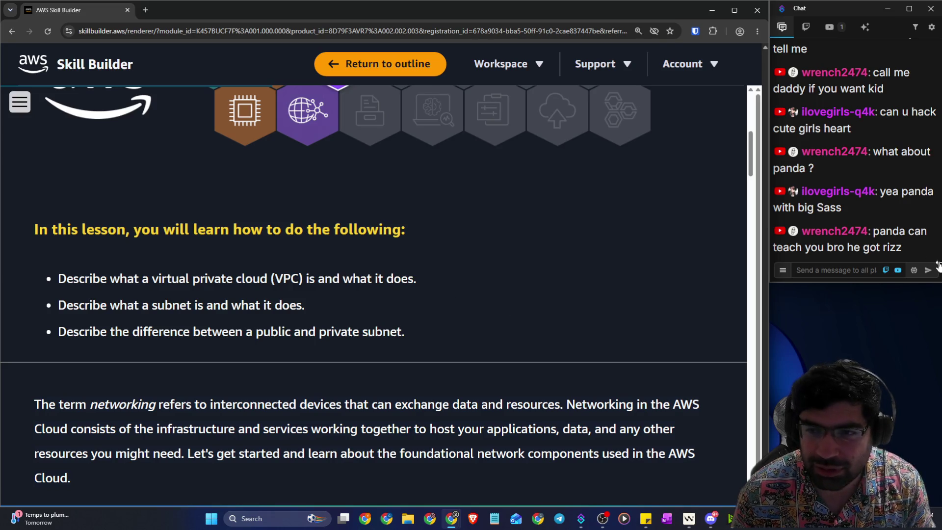
pyautogui.moveTo(886, 194)
pyautogui.mouseDown()
pyautogui.moveTo(918, 196)
pyautogui.moveTo(876, 212)
pyautogui.moveTo(824, 209)
pyautogui.mouseUp()
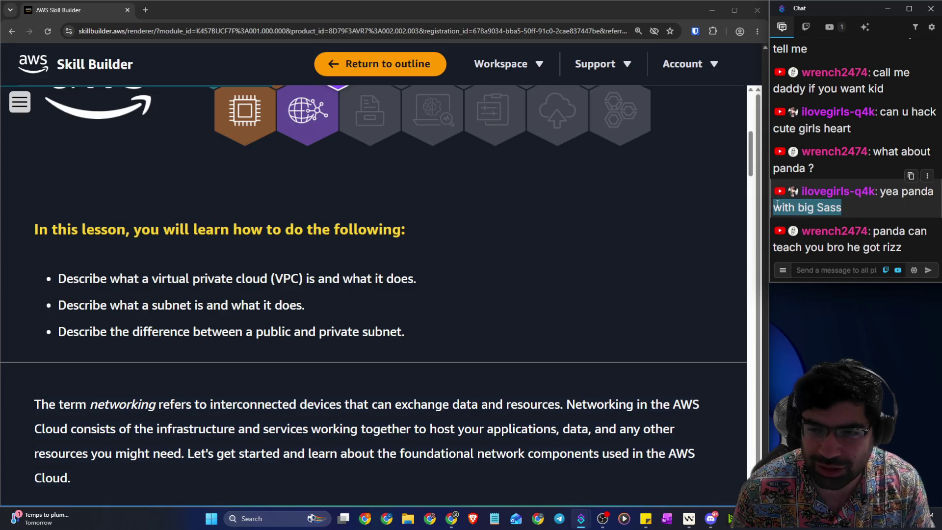
pyautogui.click(449, 290)
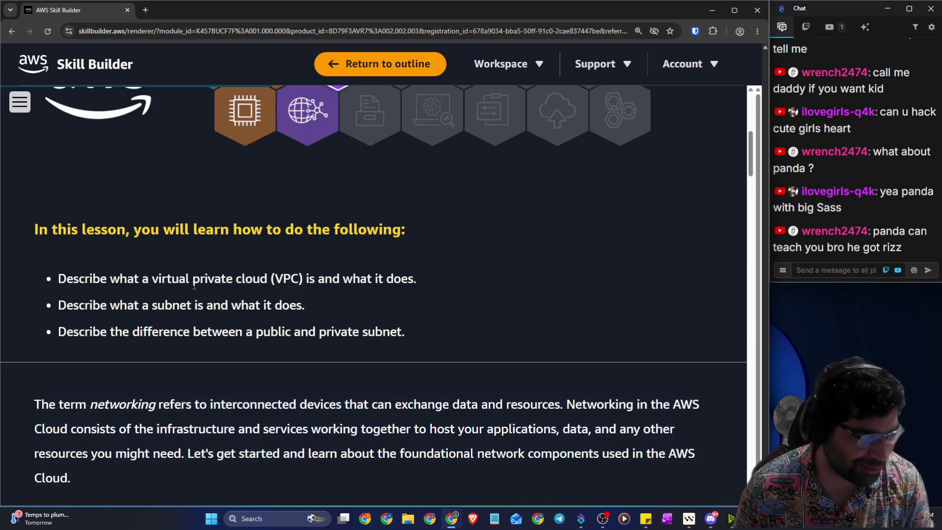
pyautogui.click(808, 281)
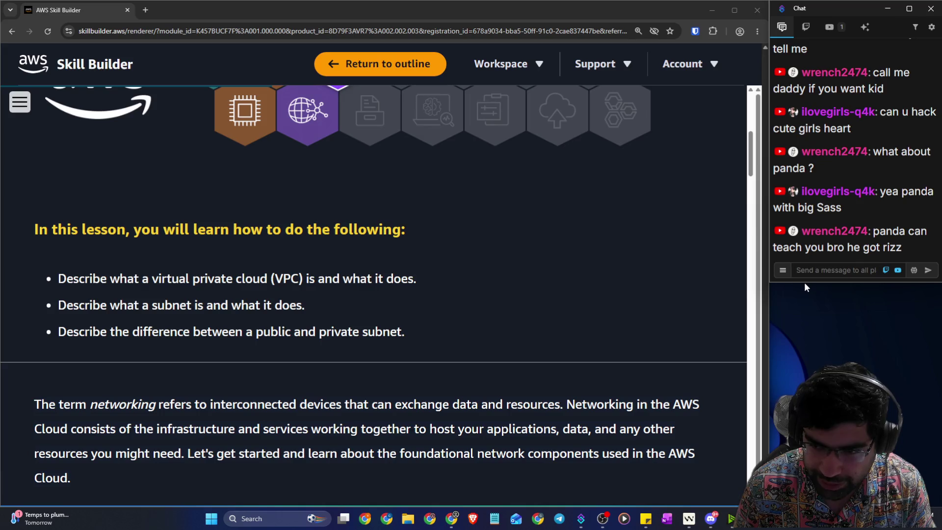
pyautogui.moveTo(803, 283); pyautogui.dragTo(804, 306)
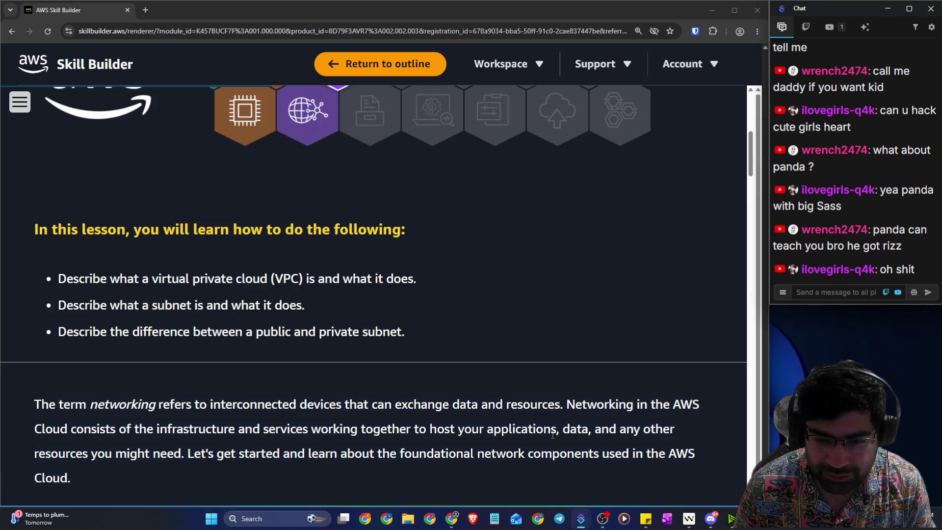
# Step: Launch the time tracker with Ctrl+Shift+T, place it under the chat, and scroll back to the lesson title
pyautogui.hotkey('ctrl', 'shift', 't')
pyautogui.moveTo(544, 175)
pyautogui.mouseDown()
pyautogui.moveTo(786, 342)
pyautogui.moveTo(829, 323)
pyautogui.mouseUp()
pyautogui.moveTo(751, 320)
pyautogui.mouseDown()
pyautogui.moveTo(739, 319)
pyautogui.moveTo(765, 320)
pyautogui.mouseUp()
pyautogui.click(802, 288)
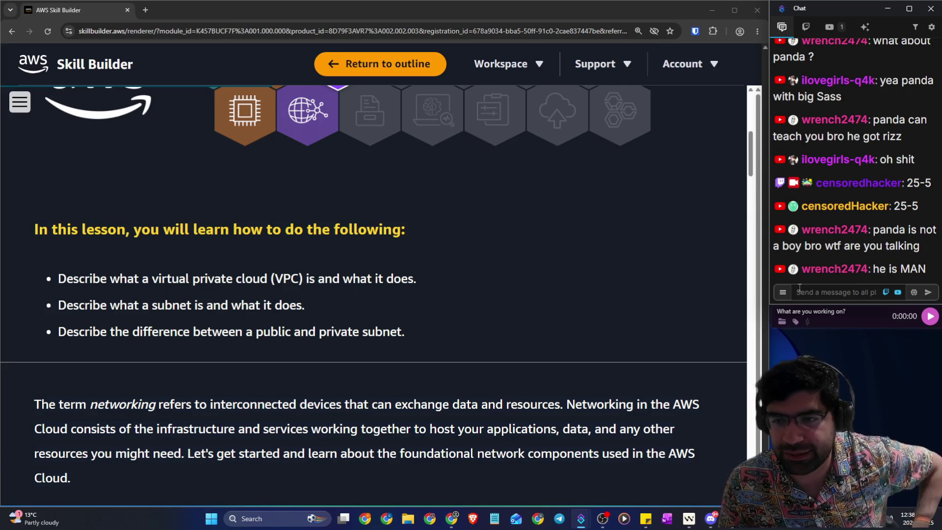
pyautogui.scroll(-2, 517, 252)
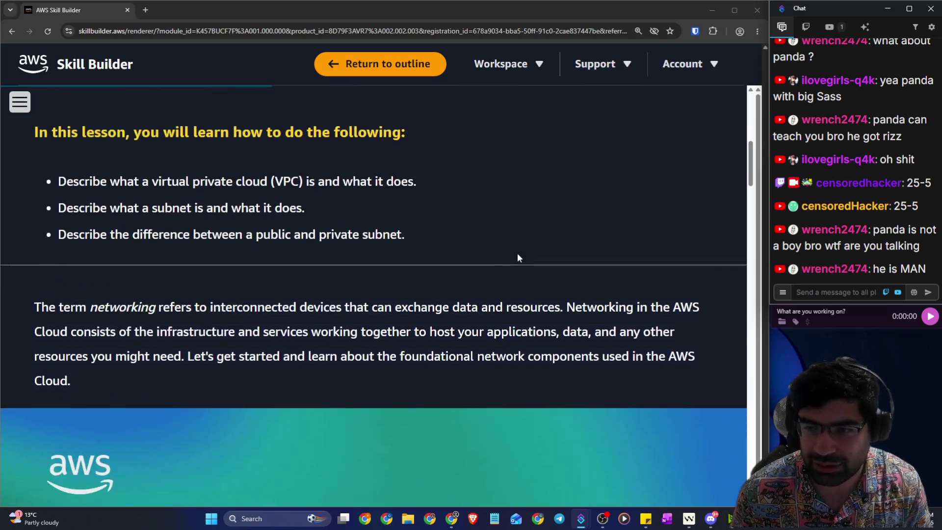
pyautogui.scroll(3, 350, 224)
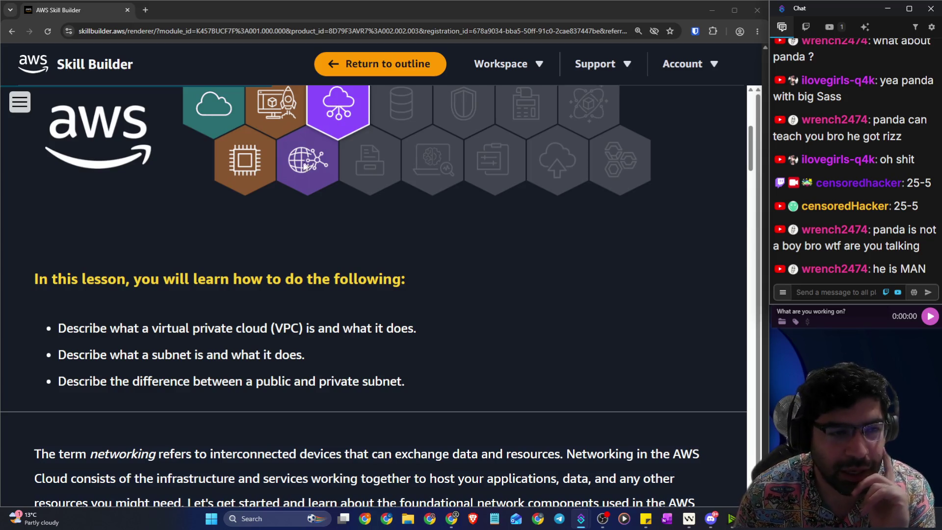
pyautogui.scroll(3, 292, 188)
pyautogui.scroll(3, 292, 190)
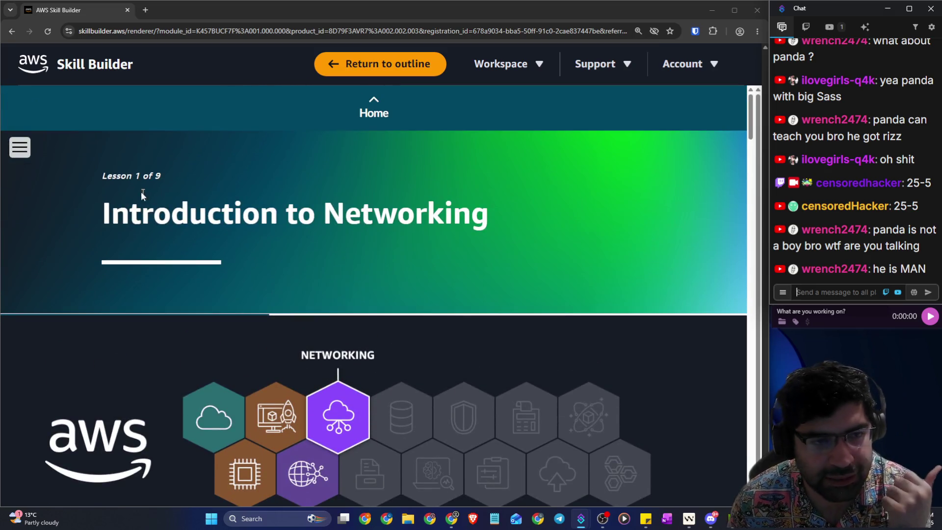
# Step: Highlight the three objectives: VPCs, subnets, and public versus private subnets
pyautogui.scroll(-7, 296, 216)
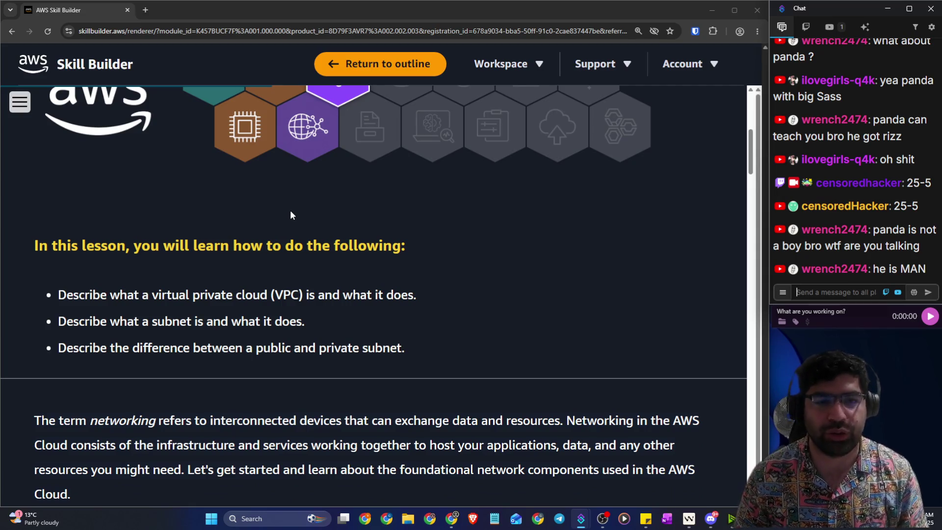
pyautogui.moveTo(100, 296); pyautogui.dragTo(417, 296)
pyautogui.scroll(-2, 416, 302)
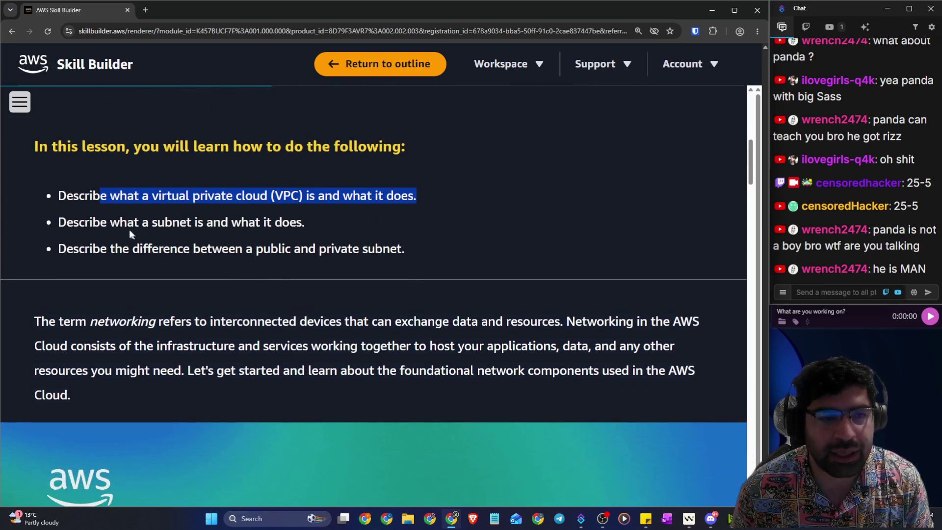
pyautogui.moveTo(110, 222); pyautogui.dragTo(305, 228)
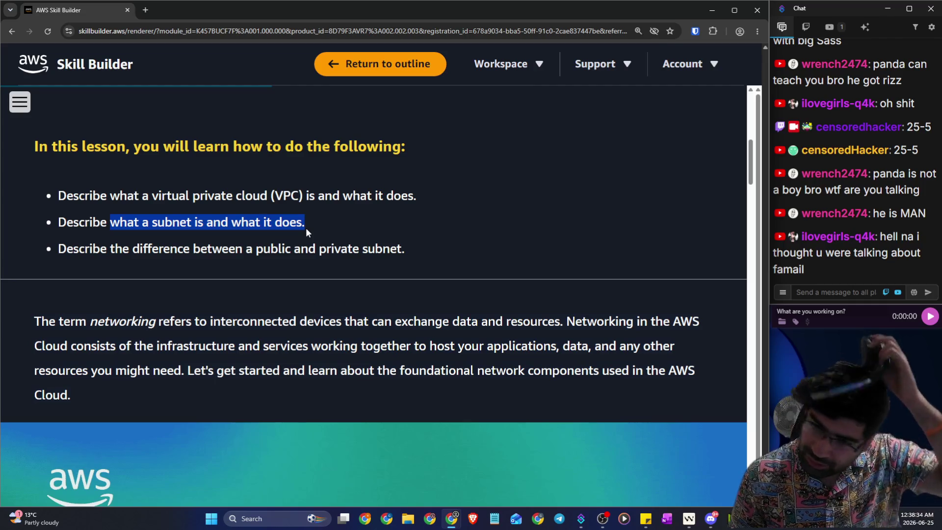
pyautogui.click(74, 252)
pyautogui.moveTo(74, 252); pyautogui.dragTo(343, 256)
# Step: Highlight the three introduction lines and continue down to the Introduction to Networking video
pyautogui.scroll(-3, 170, 301)
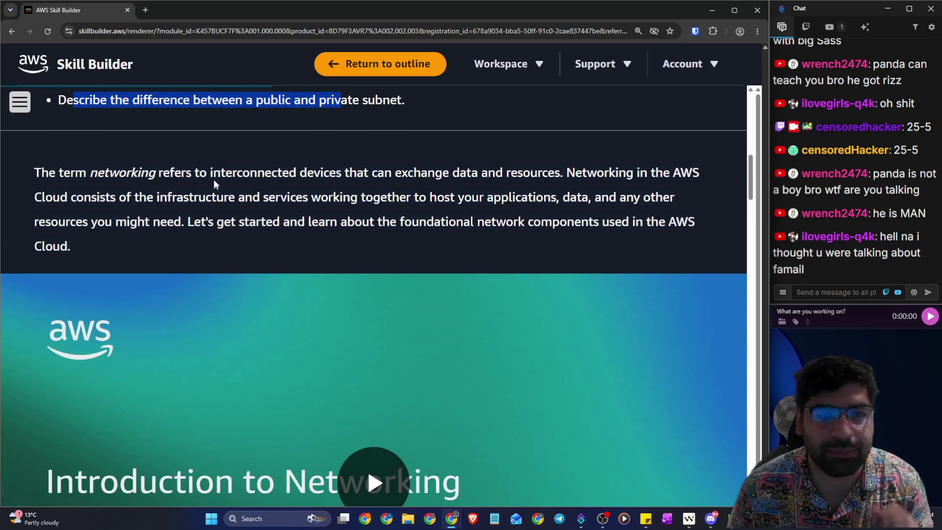
pyautogui.moveTo(213, 174)
pyautogui.mouseDown()
pyautogui.moveTo(442, 170)
pyautogui.moveTo(708, 183)
pyautogui.mouseUp()
pyautogui.moveTo(100, 197)
pyautogui.mouseDown()
pyautogui.moveTo(481, 198)
pyautogui.moveTo(663, 210)
pyautogui.mouseUp()
pyautogui.moveTo(153, 230)
pyautogui.mouseDown()
pyautogui.moveTo(593, 221)
pyautogui.moveTo(708, 235)
pyautogui.mouseUp()
pyautogui.scroll(-13, 705, 234)
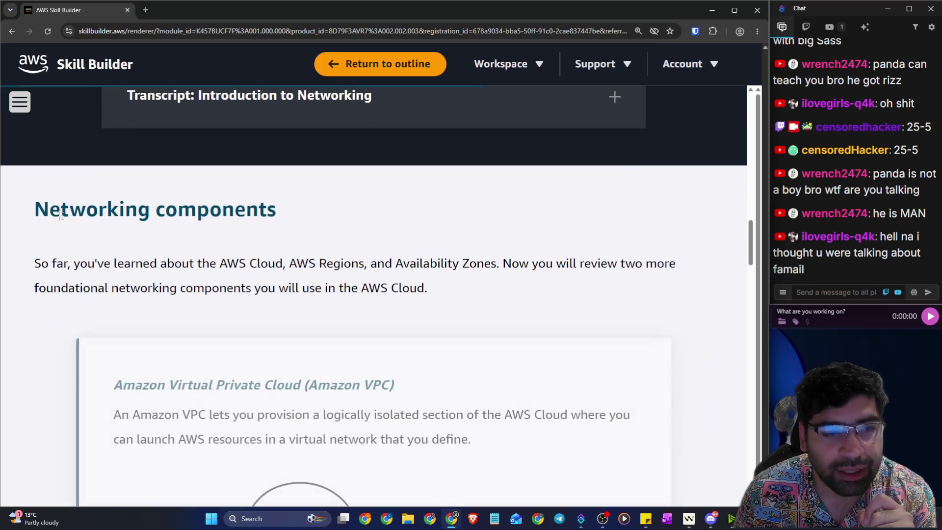
pyautogui.moveTo(60, 216); pyautogui.dragTo(213, 232)
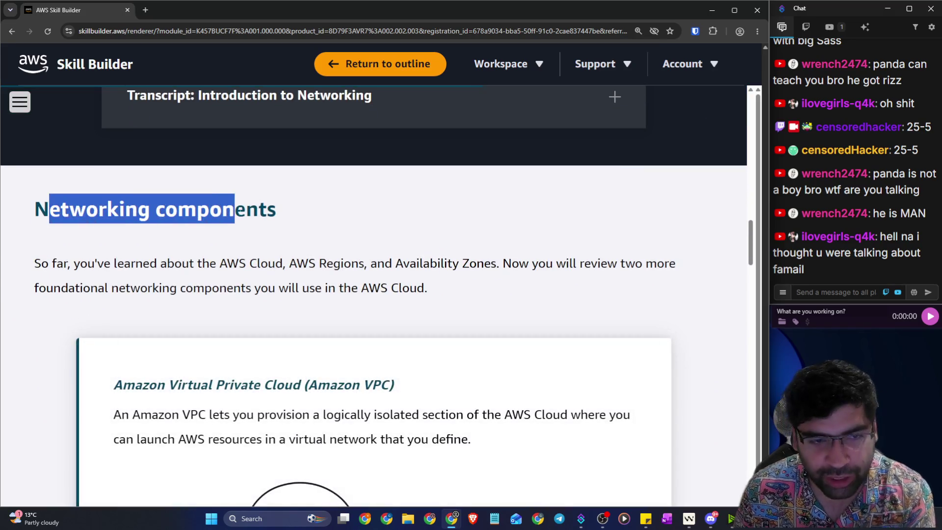
pyautogui.moveTo(41, 253); pyautogui.dragTo(493, 264)
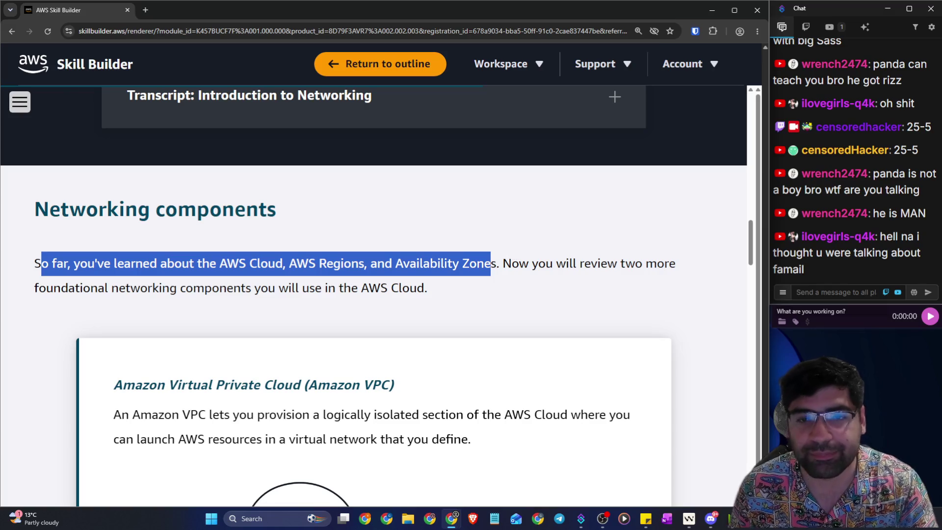
pyautogui.click(515, 256)
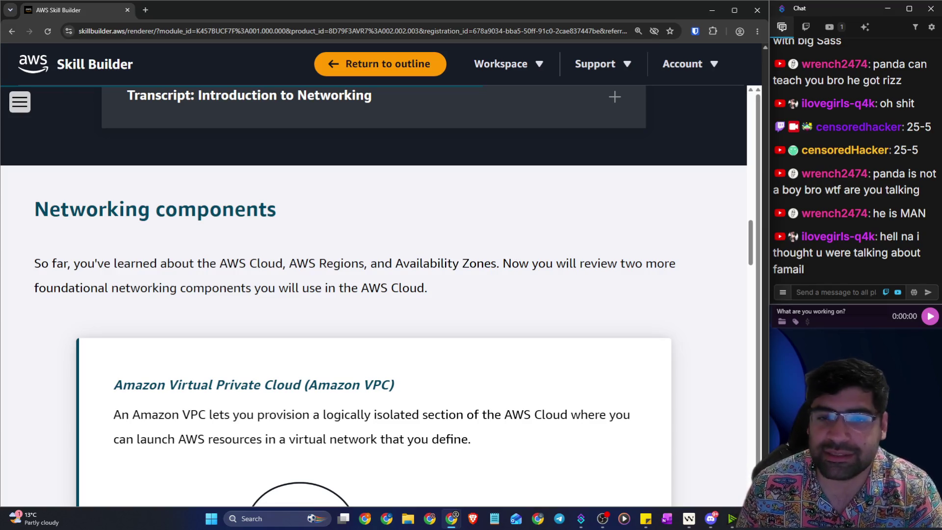
pyautogui.moveTo(502, 264); pyautogui.dragTo(685, 265)
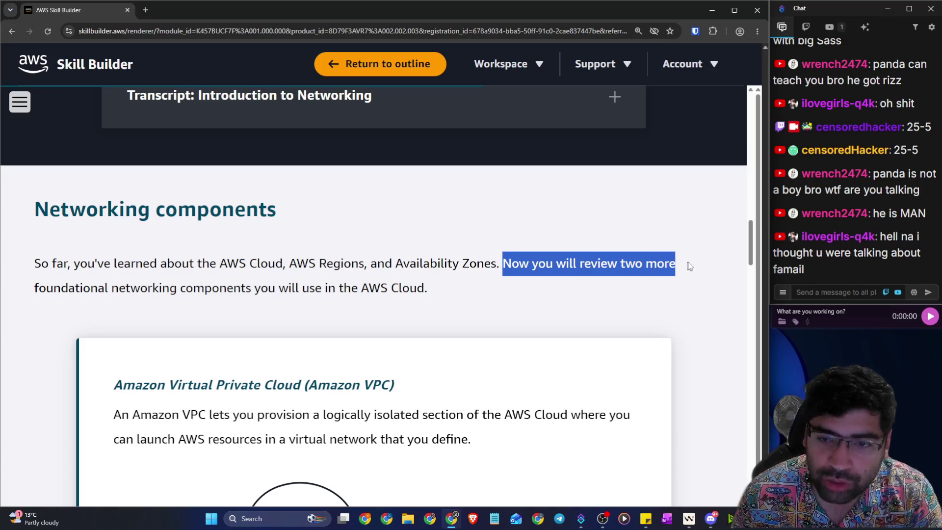
pyautogui.moveTo(131, 288); pyautogui.dragTo(429, 294)
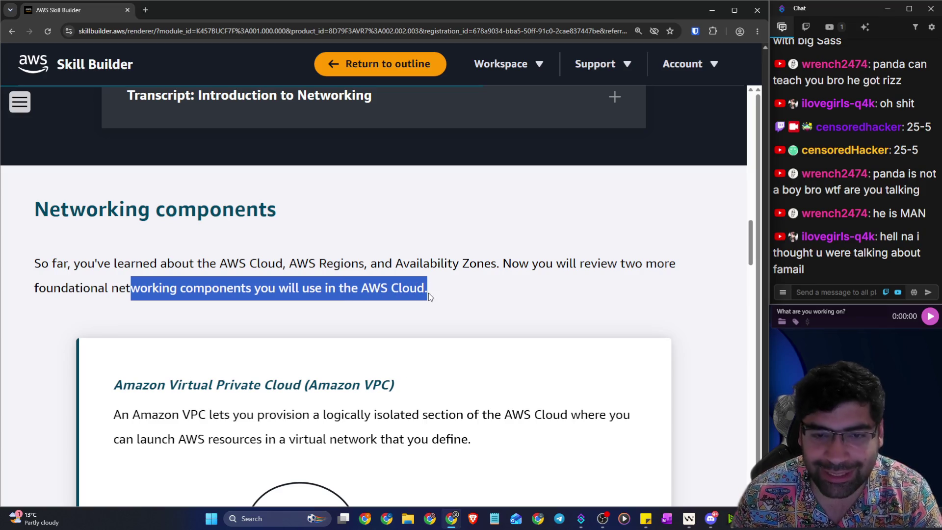
pyautogui.scroll(-5, 439, 291)
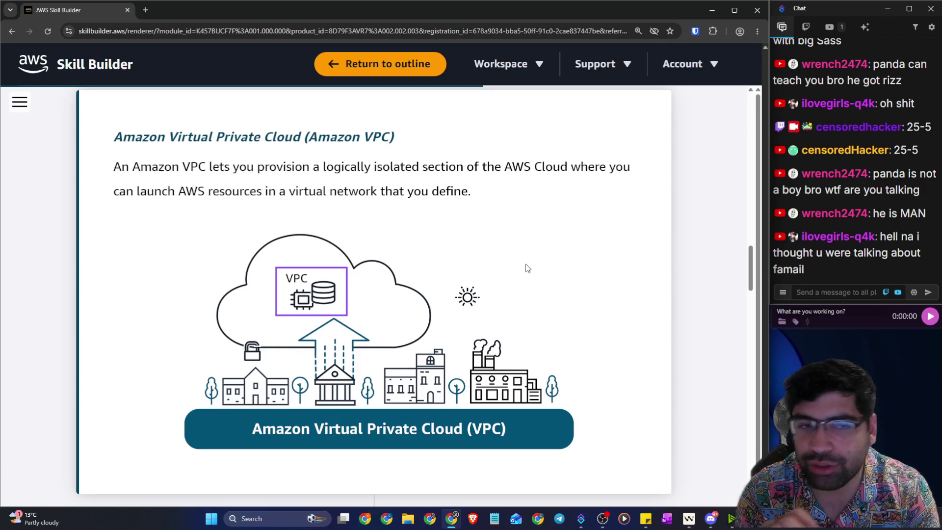
# Step: Highlight the Amazon VPC heading and its description while reading
pyautogui.doubleClick(126, 139)
pyautogui.moveTo(168, 139); pyautogui.dragTo(402, 135)
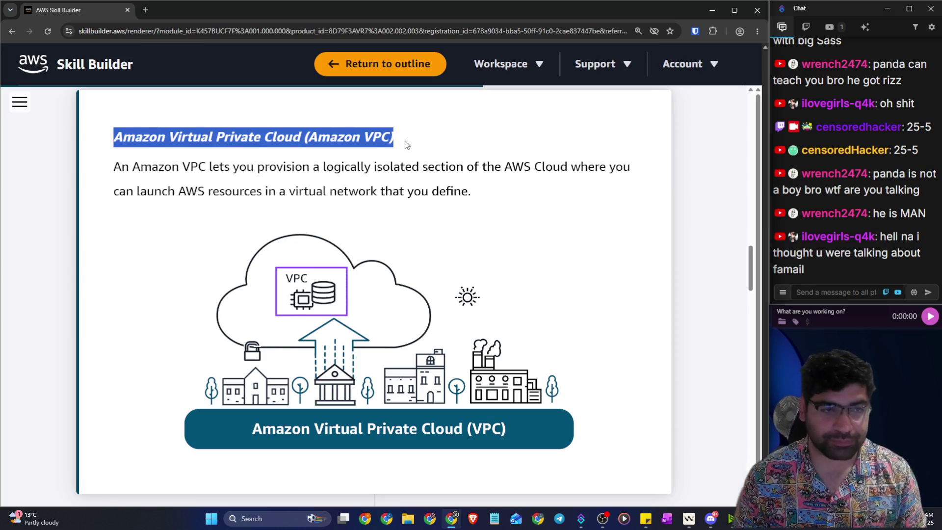
pyautogui.moveTo(141, 166)
pyautogui.mouseDown()
pyautogui.moveTo(420, 163)
pyautogui.moveTo(645, 181)
pyautogui.mouseUp()
pyautogui.moveTo(168, 191); pyautogui.dragTo(475, 196)
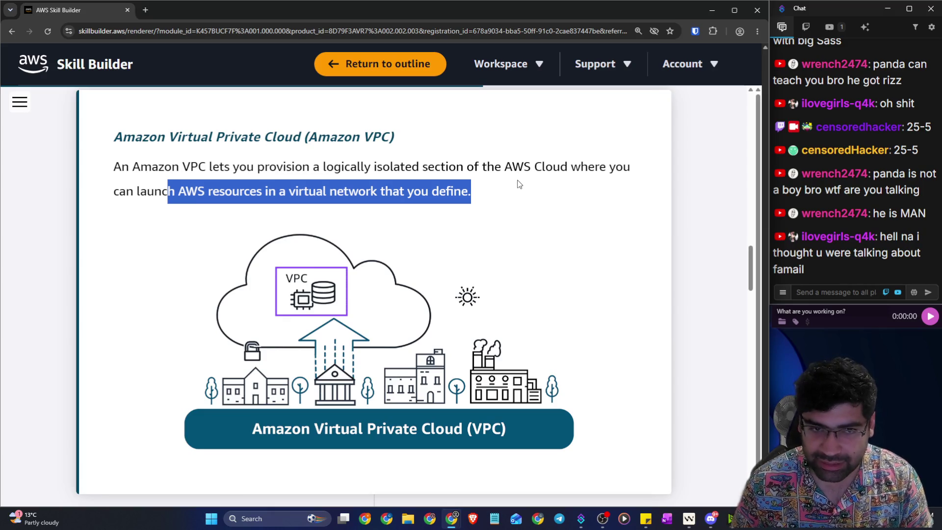
pyautogui.click(131, 124)
pyautogui.moveTo(83, 143); pyautogui.dragTo(426, 147)
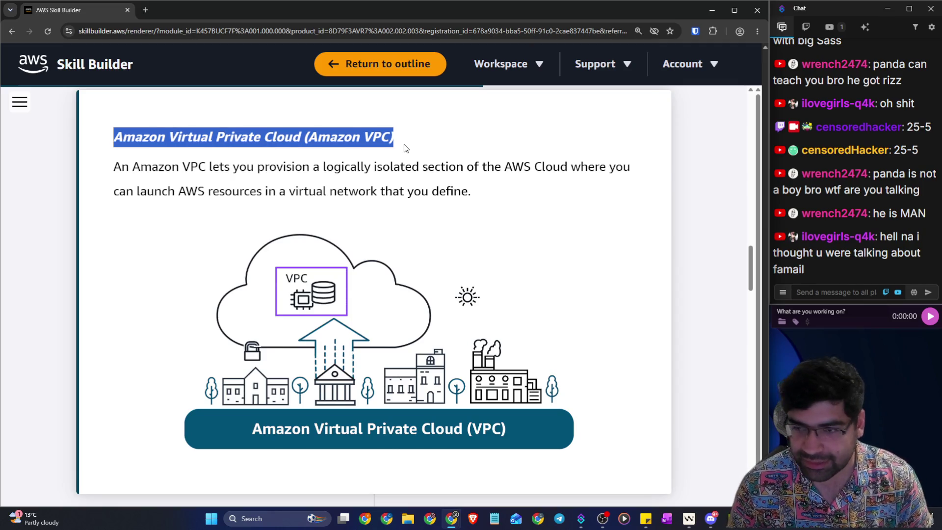
# Step: Scroll the VPC diagram, highlight the 'logically isolated section' phrase, and open a new browser tab
pyautogui.scroll(-5, 409, 182)
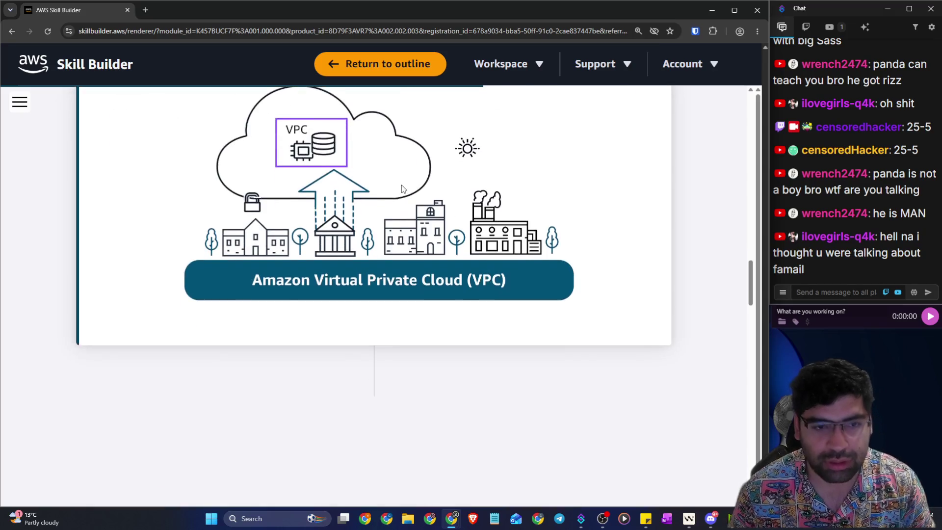
pyautogui.scroll(3, 417, 190)
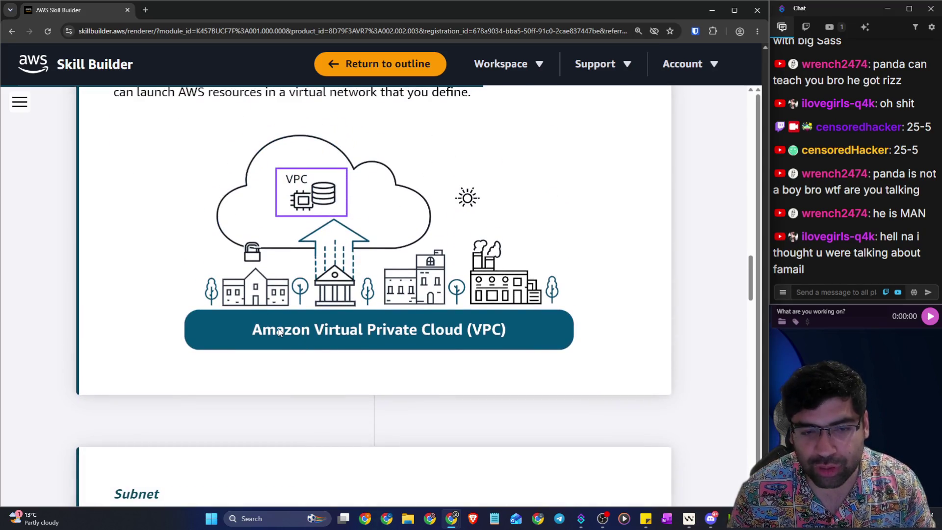
pyautogui.scroll(-5, 290, 322)
pyautogui.scroll(10, 288, 256)
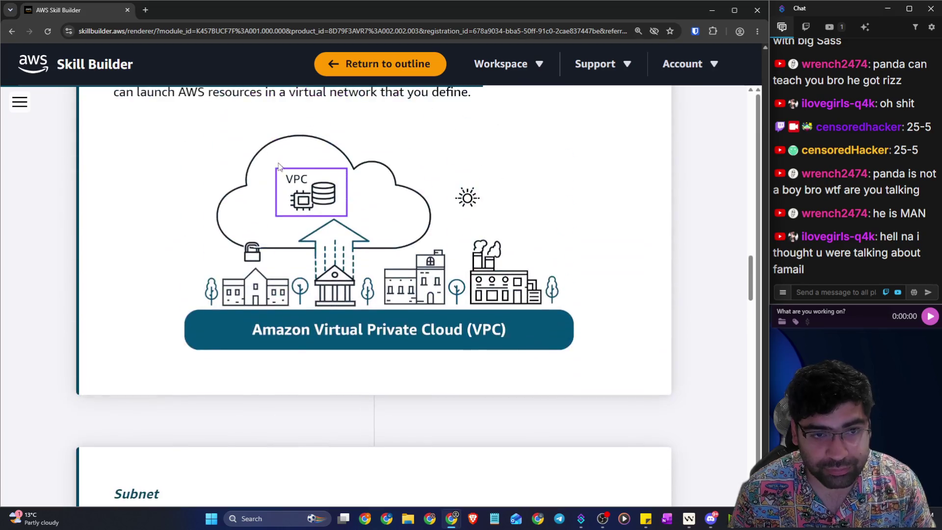
pyautogui.moveTo(313, 265); pyautogui.dragTo(534, 277)
pyautogui.click(146, 11)
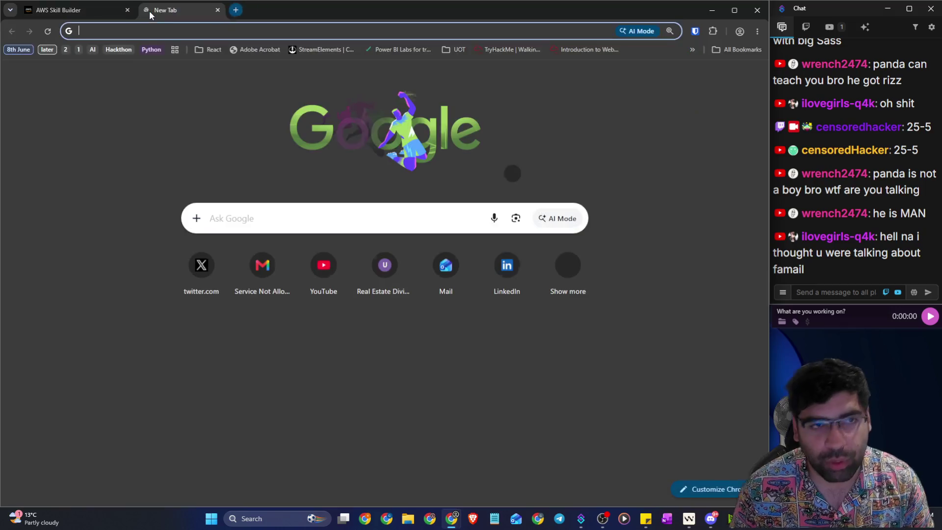
# Step: Load draw.io in one tab and excalidraw.com in another, then return to draw.io
pyautogui.write('d')
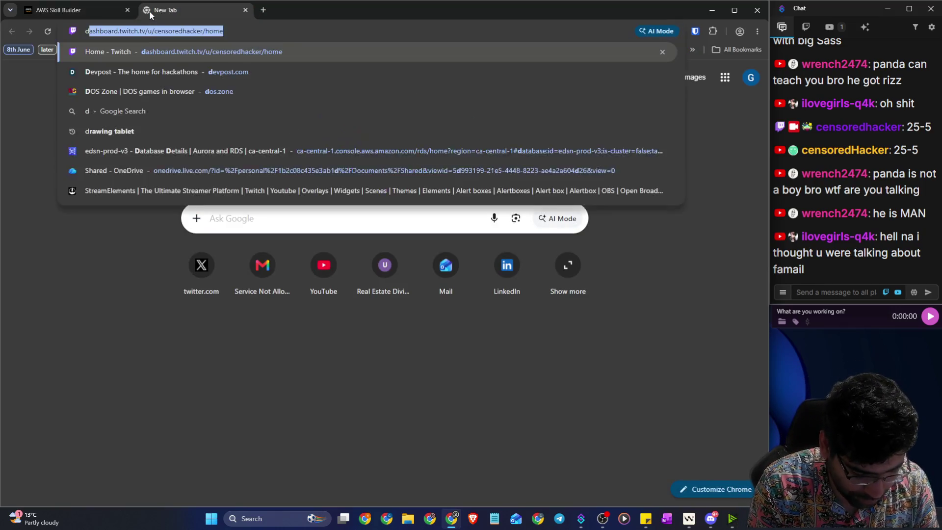
pyautogui.write('raw.io')
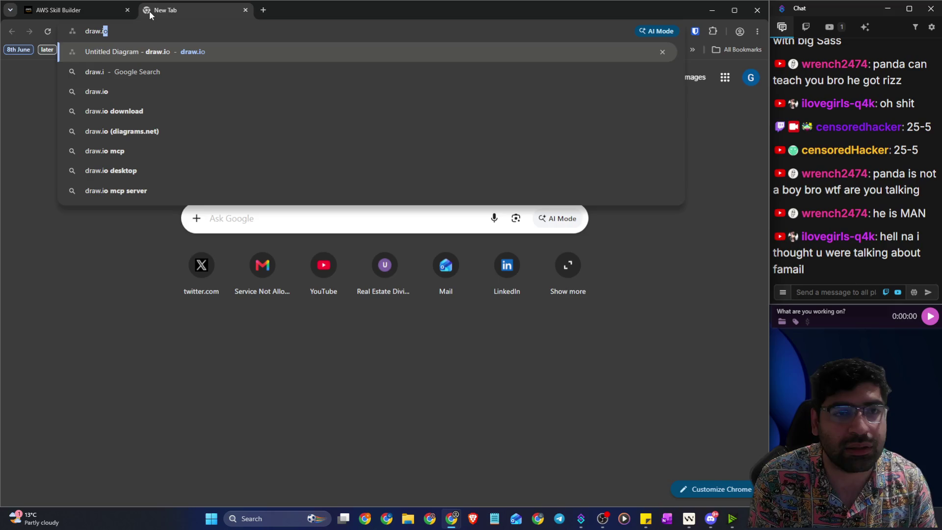
pyautogui.press('Return')
pyautogui.click(261, 12)
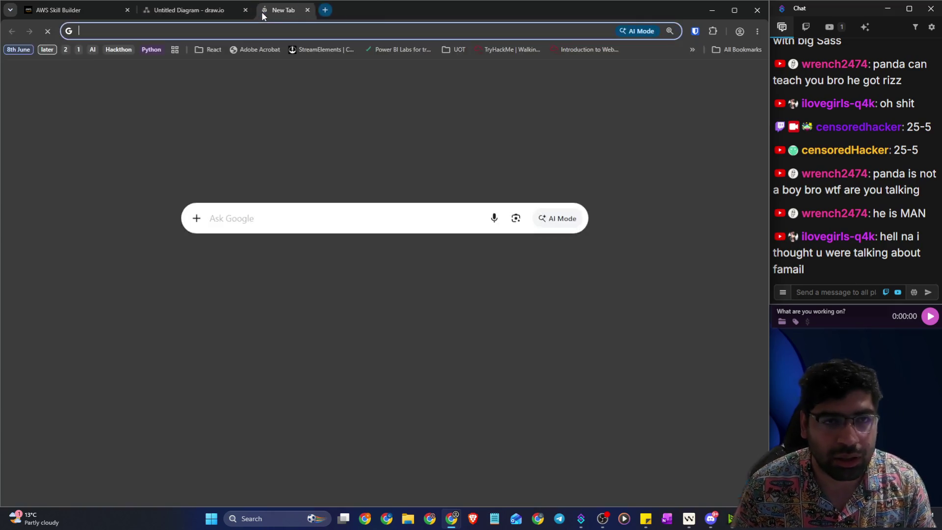
pyautogui.write('ex')
pyautogui.press('Return')
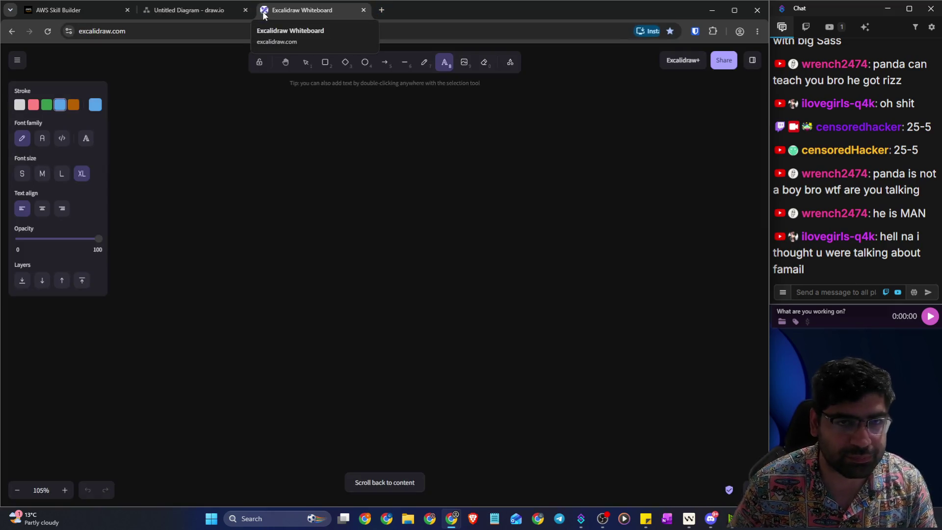
pyautogui.click(203, 4)
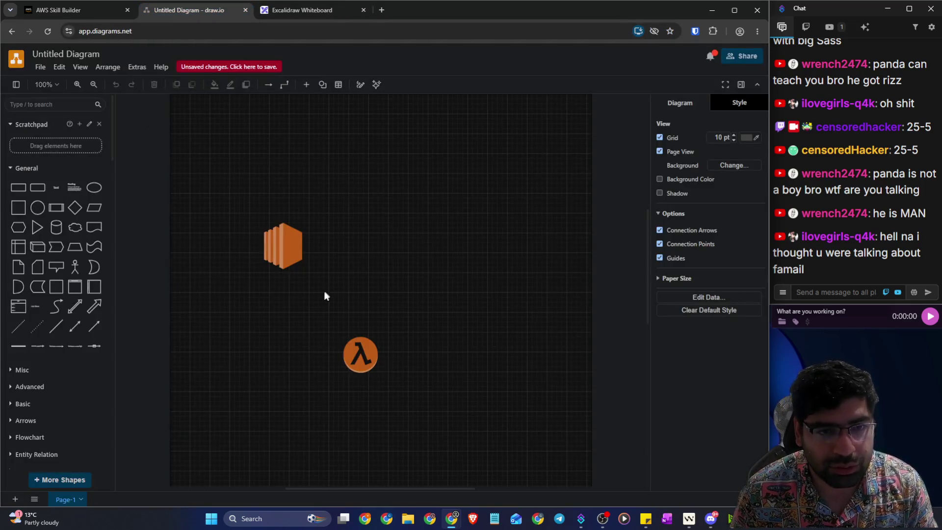
# Step: Delete the orange hexagon and Lambda icons from the canvas
pyautogui.click(278, 261)
pyautogui.press('Delete')
pyautogui.click(362, 353)
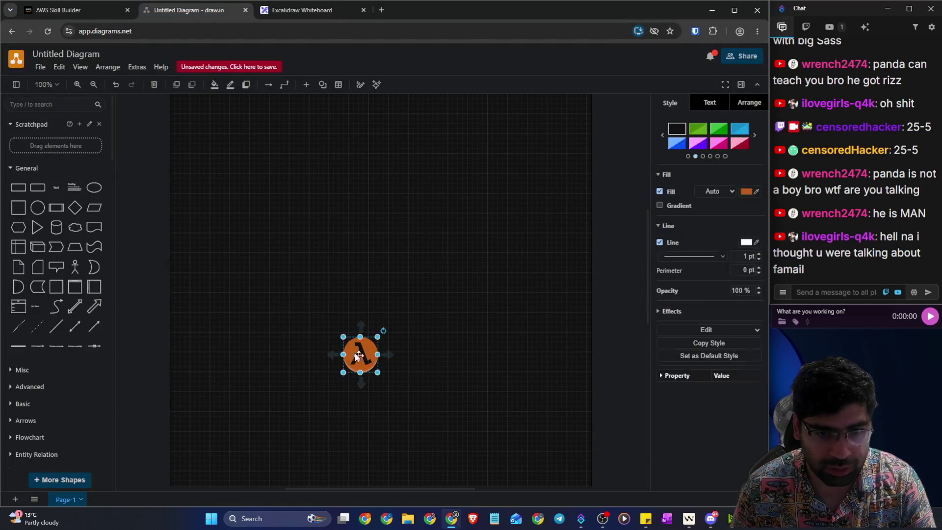
pyautogui.press('Delete')
# Step: Search the shapes for 'vpc' and place the VPC cloud toward the upper left
pyautogui.click(47, 105)
pyautogui.write('vpc')
pyautogui.press('Return')
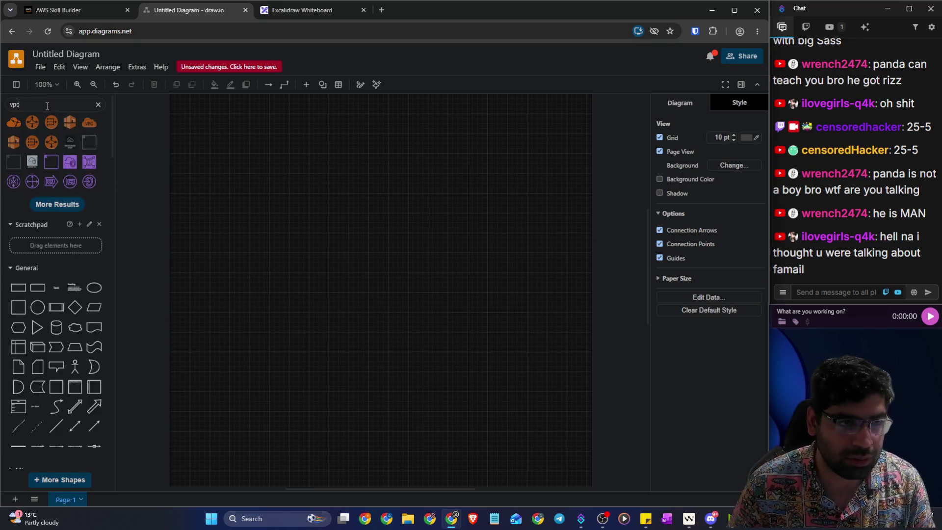
pyautogui.click(89, 122)
pyautogui.click(390, 296)
pyautogui.moveTo(390, 297)
pyautogui.mouseDown()
pyautogui.moveTo(311, 220)
pyautogui.moveTo(290, 185)
pyautogui.mouseUp()
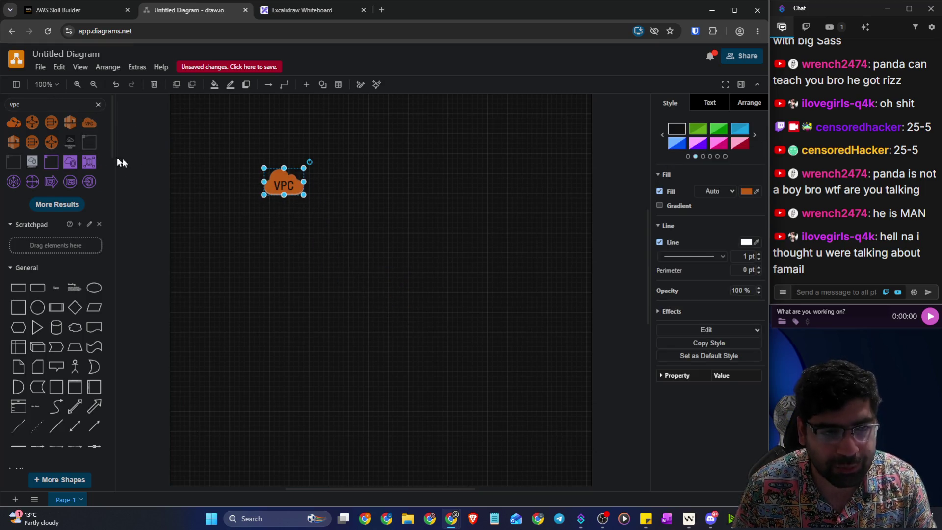
# Step: Add a VPC group container and resize it to frame the cloud
pyautogui.click(89, 142)
pyautogui.moveTo(345, 254)
pyautogui.mouseDown()
pyautogui.moveTo(250, 155)
pyautogui.moveTo(238, 155)
pyautogui.moveTo(248, 163)
pyautogui.mouseUp()
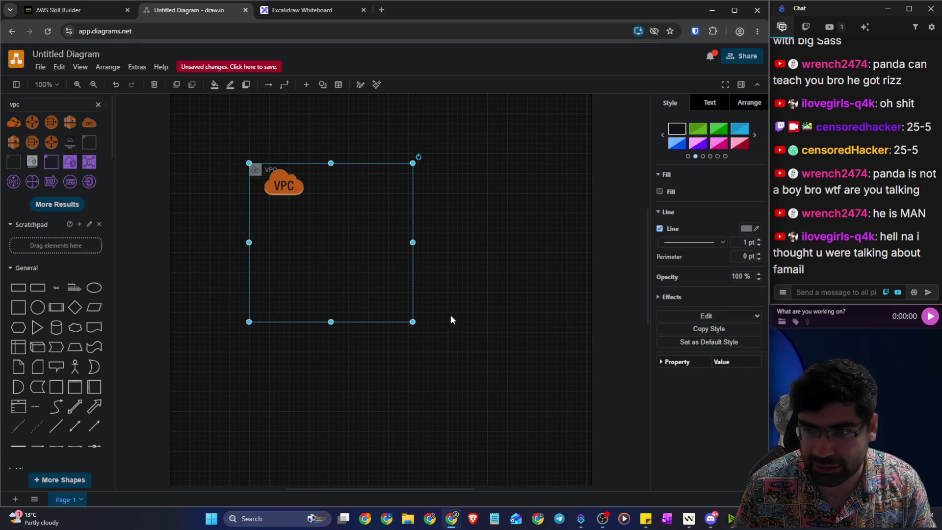
pyautogui.moveTo(413, 322); pyautogui.dragTo(537, 411)
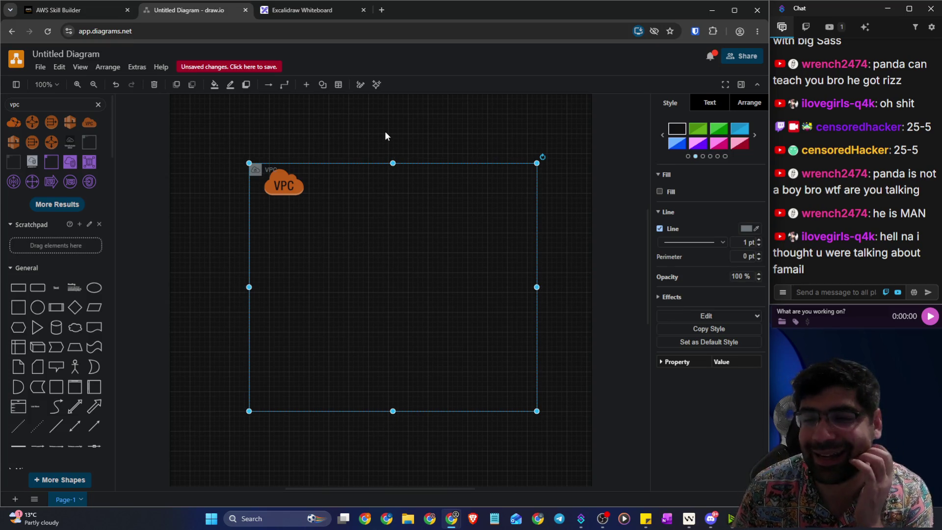
pyautogui.click(270, 15)
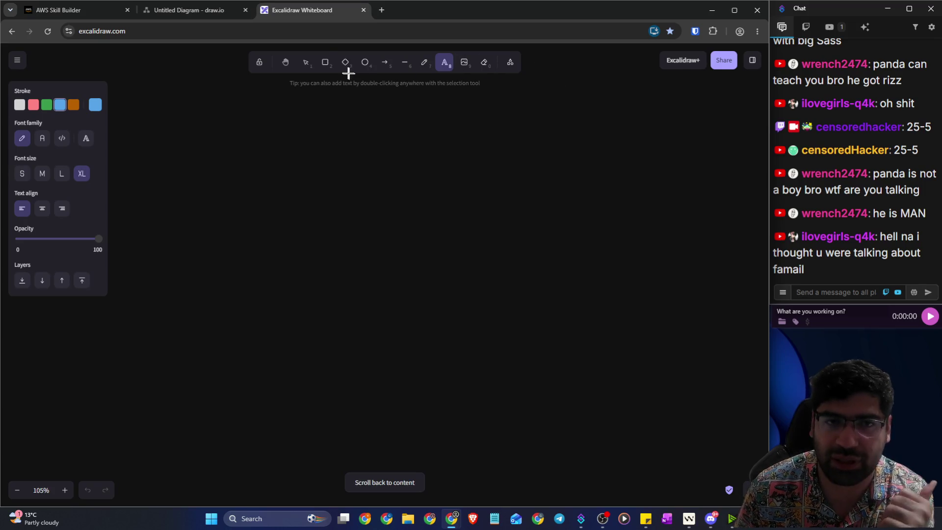
# Step: With the freedraw pencil, sketch the left house with three stick figures inside
pyautogui.click(324, 71)
pyautogui.click(423, 68)
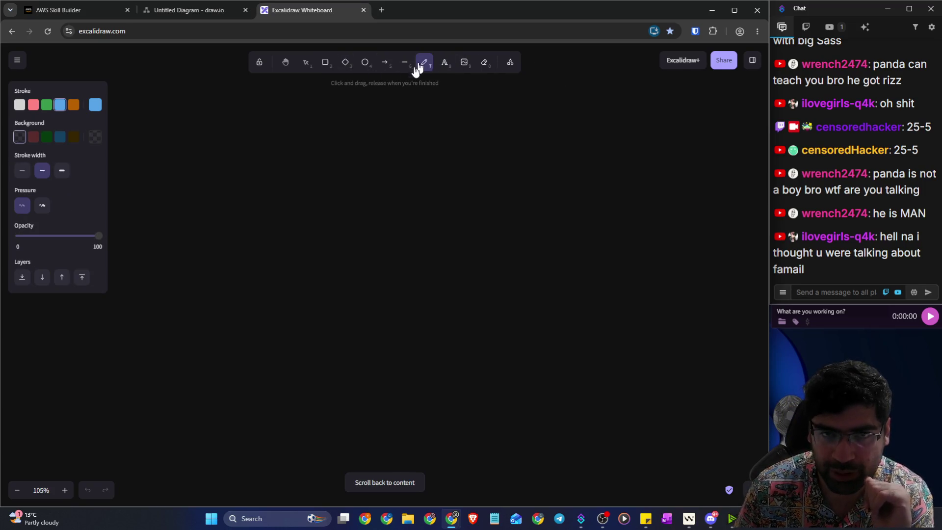
pyautogui.moveTo(280, 117)
pyautogui.mouseDown()
pyautogui.moveTo(194, 202)
pyautogui.moveTo(339, 181)
pyautogui.moveTo(286, 123)
pyautogui.mouseUp()
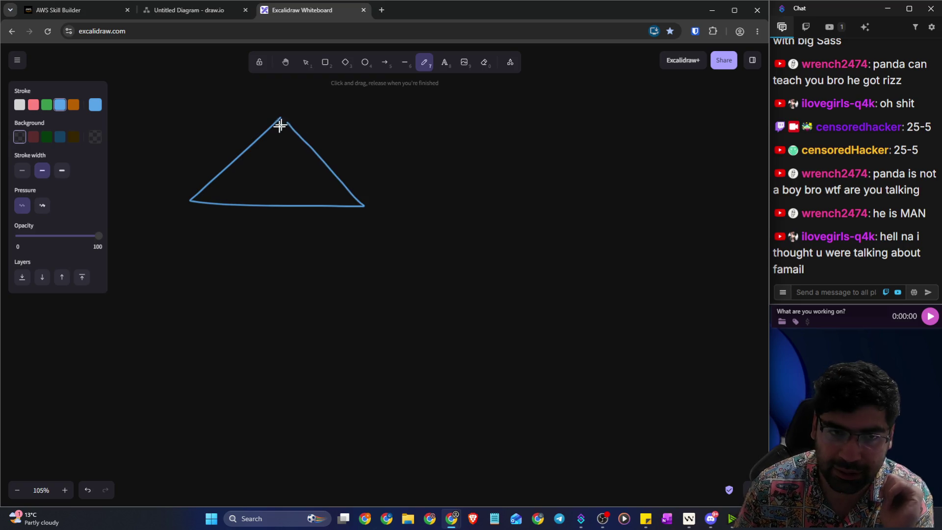
pyautogui.moveTo(189, 198); pyautogui.dragTo(176, 342)
pyautogui.moveTo(363, 206)
pyautogui.mouseDown()
pyautogui.moveTo(342, 342)
pyautogui.moveTo(172, 342)
pyautogui.mouseUp()
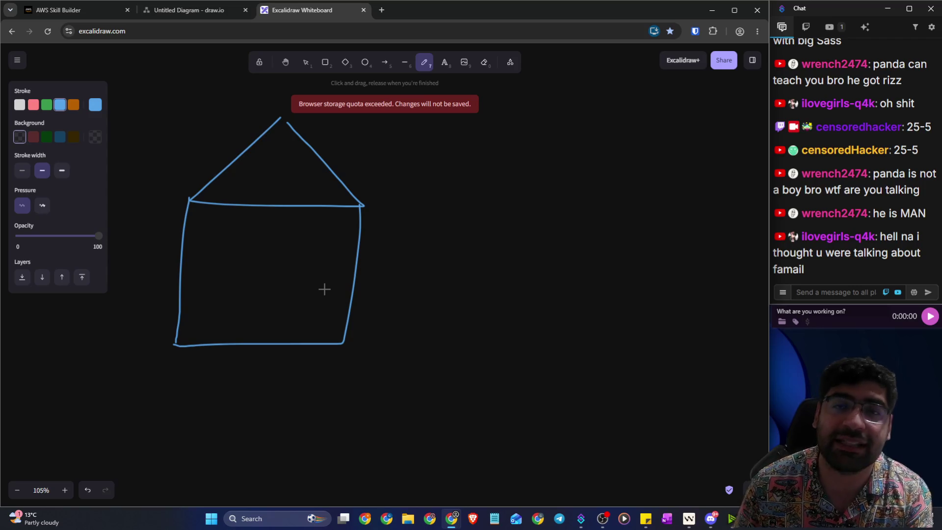
pyautogui.moveTo(311, 275)
pyautogui.mouseDown()
pyautogui.moveTo(319, 260)
pyautogui.moveTo(309, 274)
pyautogui.moveTo(322, 323)
pyautogui.mouseUp()
pyautogui.moveTo(310, 286)
pyautogui.mouseDown()
pyautogui.moveTo(285, 282)
pyautogui.moveTo(332, 280)
pyautogui.mouseUp()
pyautogui.moveTo(211, 229)
pyautogui.mouseDown()
pyautogui.moveTo(229, 224)
pyautogui.moveTo(211, 265)
pyautogui.moveTo(210, 310)
pyautogui.mouseUp()
pyautogui.moveTo(214, 264); pyautogui.dragTo(231, 281)
pyautogui.moveTo(198, 325); pyautogui.dragTo(230, 321)
pyautogui.moveTo(258, 168)
pyautogui.mouseDown()
pyautogui.moveTo(261, 192)
pyautogui.moveTo(253, 198)
pyautogui.moveTo(269, 196)
pyautogui.moveTo(255, 184)
pyautogui.mouseUp()
# Step: Sketch a second house to the right containing one stick figure
pyautogui.moveTo(541, 137); pyautogui.dragTo(464, 206)
pyautogui.moveTo(542, 135)
pyautogui.mouseDown()
pyautogui.moveTo(528, 201)
pyautogui.moveTo(452, 205)
pyautogui.moveTo(466, 339)
pyautogui.mouseUp()
pyautogui.moveTo(610, 197)
pyautogui.mouseDown()
pyautogui.moveTo(609, 242)
pyautogui.moveTo(457, 333)
pyautogui.mouseUp()
pyautogui.moveTo(520, 252)
pyautogui.mouseDown()
pyautogui.moveTo(529, 250)
pyautogui.moveTo(532, 282)
pyautogui.moveTo(505, 319)
pyautogui.moveTo(540, 317)
pyautogui.mouseUp()
pyautogui.moveTo(506, 283); pyautogui.dragTo(558, 273)
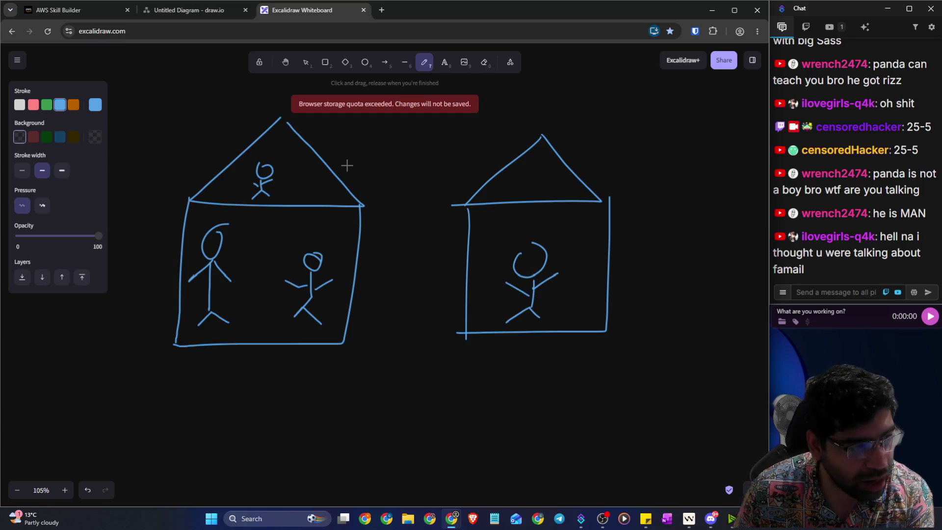
# Step: Handwrite VPC beside each house's roof and underline both labels
pyautogui.moveTo(344, 141); pyautogui.dragTo(393, 160)
pyautogui.moveTo(590, 131)
pyautogui.mouseDown()
pyautogui.moveTo(595, 147)
pyautogui.moveTo(606, 128)
pyautogui.mouseUp()
pyautogui.moveTo(614, 154)
pyautogui.mouseDown()
pyautogui.moveTo(627, 136)
pyautogui.moveTo(639, 145)
pyautogui.mouseUp()
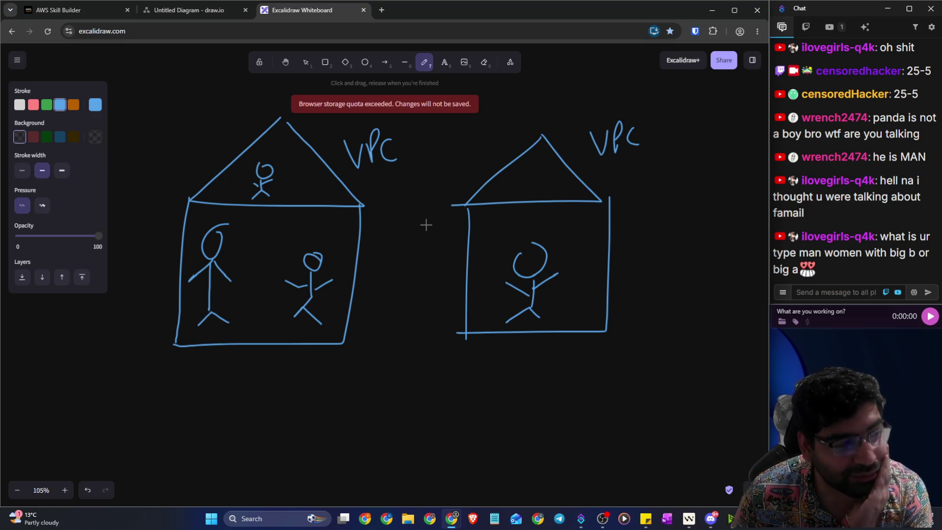
pyautogui.moveTo(359, 173); pyautogui.dragTo(378, 171)
pyautogui.moveTo(612, 166); pyautogui.dragTo(642, 158)
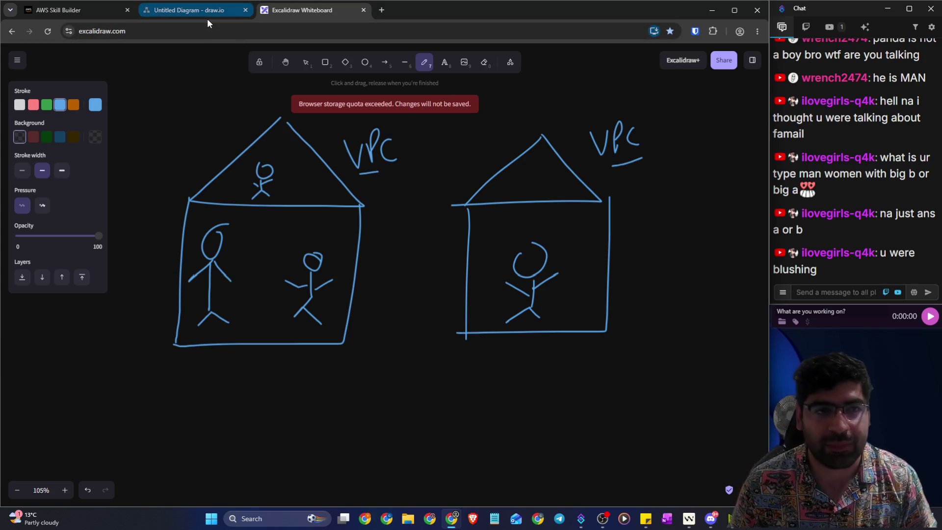
# Step: Sketch a rough box on the empty canvas, then draw a large frame around both houses
pyautogui.scroll(-10, 296, 244)
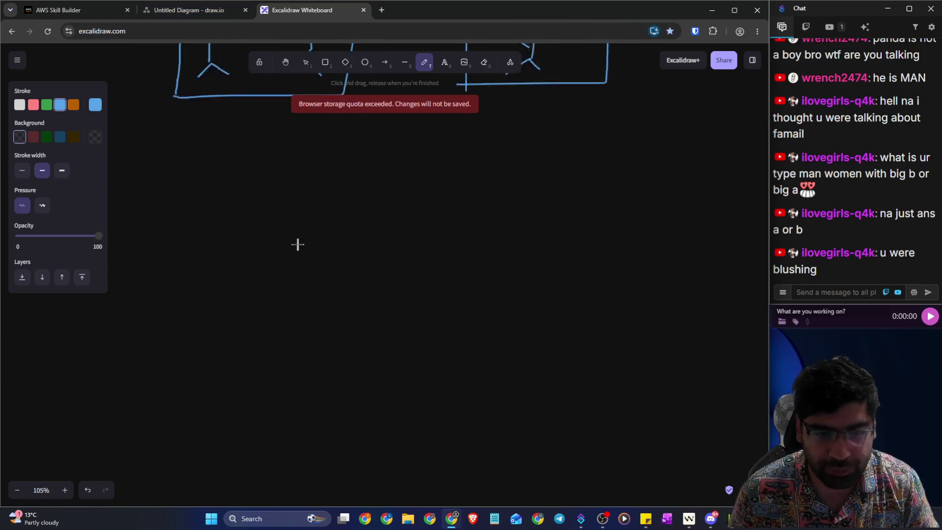
pyautogui.moveTo(169, 168)
pyautogui.mouseDown()
pyautogui.moveTo(396, 330)
pyautogui.moveTo(155, 414)
pyautogui.moveTo(169, 205)
pyautogui.moveTo(181, 167)
pyautogui.mouseUp()
pyautogui.scroll(10, 448, 193)
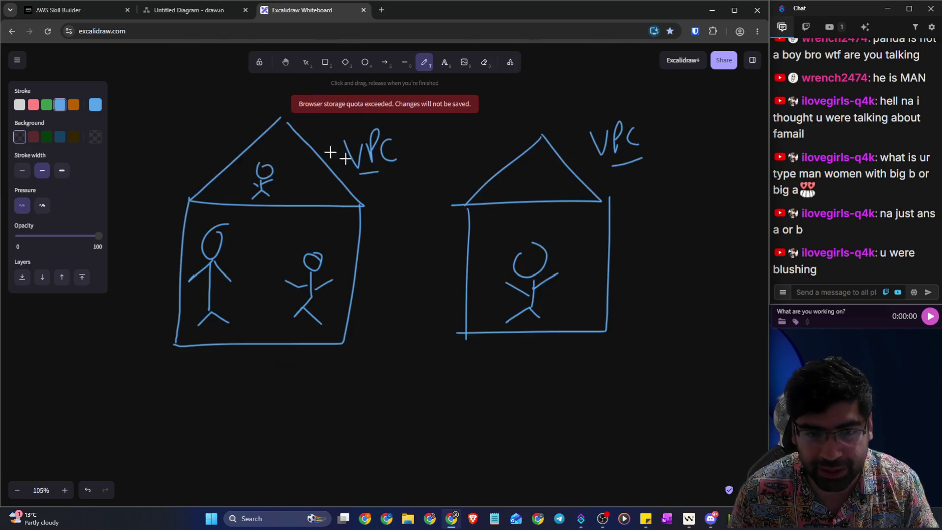
pyautogui.moveTo(196, 82)
pyautogui.mouseDown()
pyautogui.moveTo(579, 87)
pyautogui.moveTo(733, 403)
pyautogui.moveTo(106, 373)
pyautogui.moveTo(143, 71)
pyautogui.moveTo(198, 74)
pyautogui.mouseUp()
pyautogui.moveTo(409, 398)
pyautogui.mouseDown()
pyautogui.moveTo(399, 427)
pyautogui.moveTo(366, 447)
pyautogui.mouseUp()
# Step: Handwrite 'Street | City' beneath the frame
pyautogui.moveTo(431, 410)
pyautogui.mouseDown()
pyautogui.moveTo(417, 422)
pyautogui.moveTo(458, 439)
pyautogui.moveTo(479, 441)
pyautogui.moveTo(498, 426)
pyautogui.mouseUp()
pyautogui.moveTo(528, 388); pyautogui.dragTo(522, 458)
pyautogui.moveTo(559, 412)
pyautogui.mouseDown()
pyautogui.moveTo(559, 438)
pyautogui.moveTo(554, 431)
pyautogui.mouseUp()
pyautogui.moveTo(563, 423)
pyautogui.mouseDown()
pyautogui.moveTo(563, 441)
pyautogui.moveTo(595, 454)
pyautogui.mouseUp()
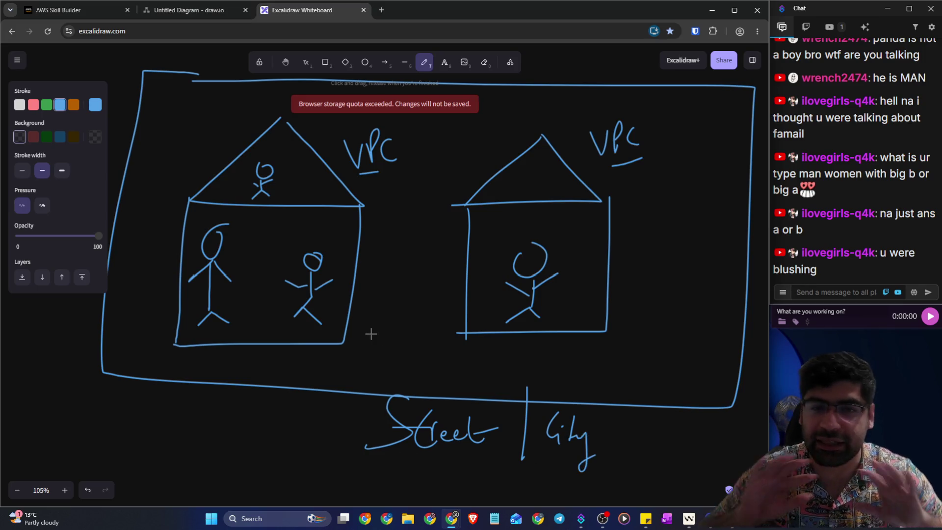
pyautogui.scroll(-8, 360, 311)
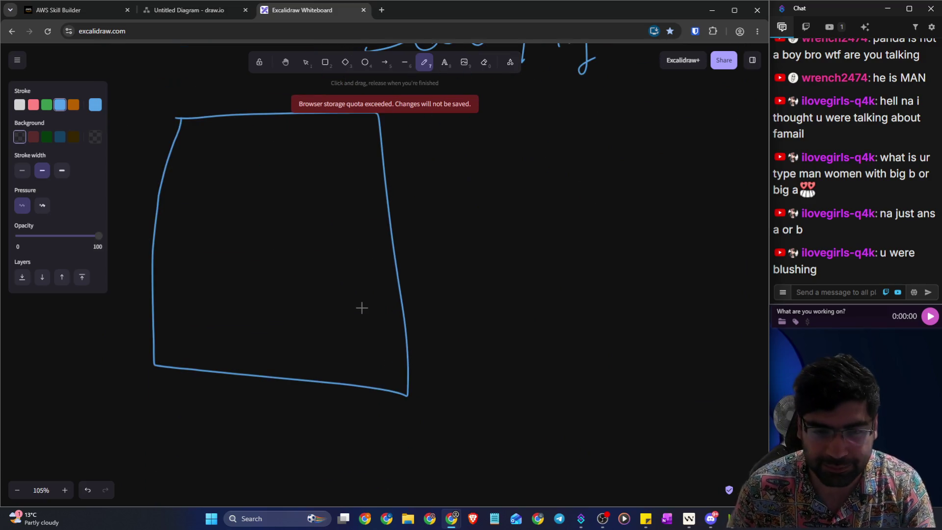
# Step: Undo the City strokes, erase the rough box, and draw a large orange rectangle
pyautogui.scroll(1, 362, 307)
pyautogui.hotkey('ctrl', 'z')
pyautogui.hotkey('ctrl', 'z')
pyautogui.hotkey('ctrl', 'z')
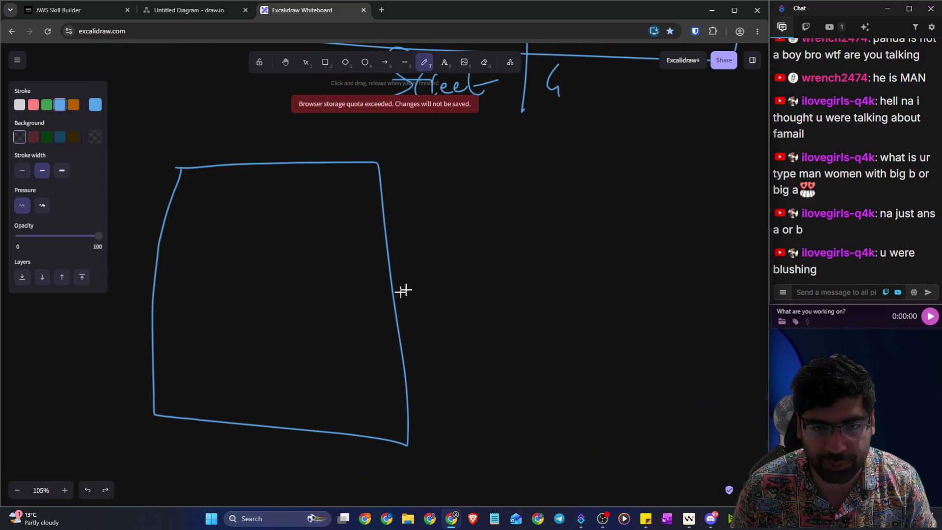
pyautogui.click(483, 67)
pyautogui.moveTo(343, 148); pyautogui.dragTo(326, 179)
pyautogui.click(325, 62)
pyautogui.moveTo(197, 170); pyautogui.dragTo(211, 184)
pyautogui.moveTo(277, 241); pyautogui.dragTo(669, 441)
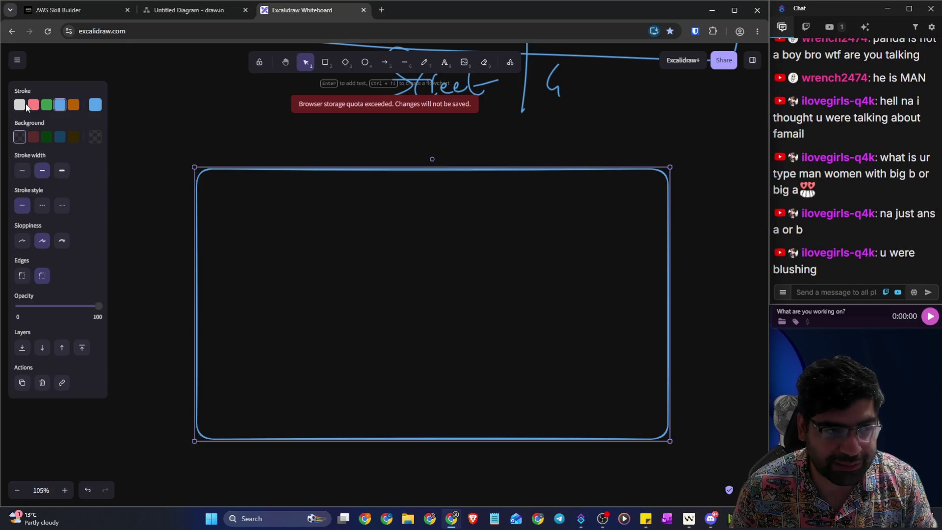
pyautogui.click(73, 105)
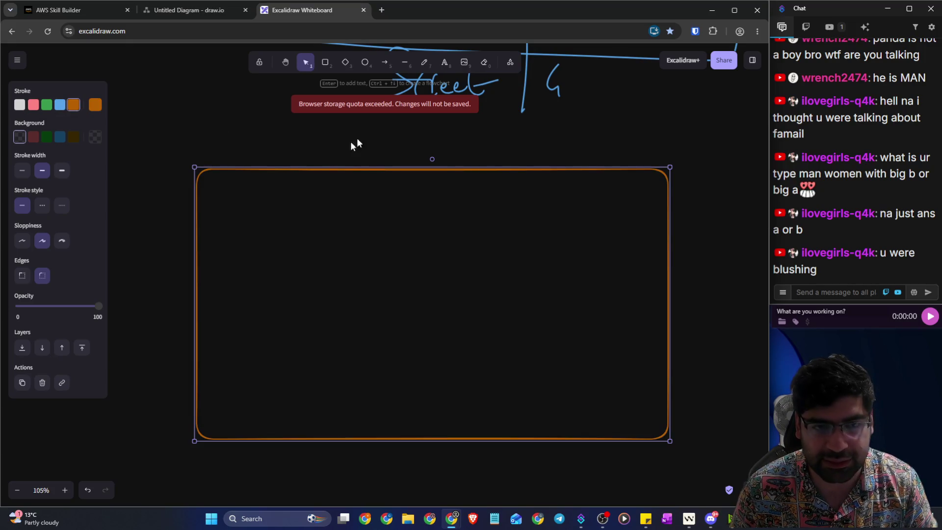
# Step: Add a text heading of 'AWS' followed by the user handle above the orange box
pyautogui.click(445, 62)
pyautogui.click(220, 151)
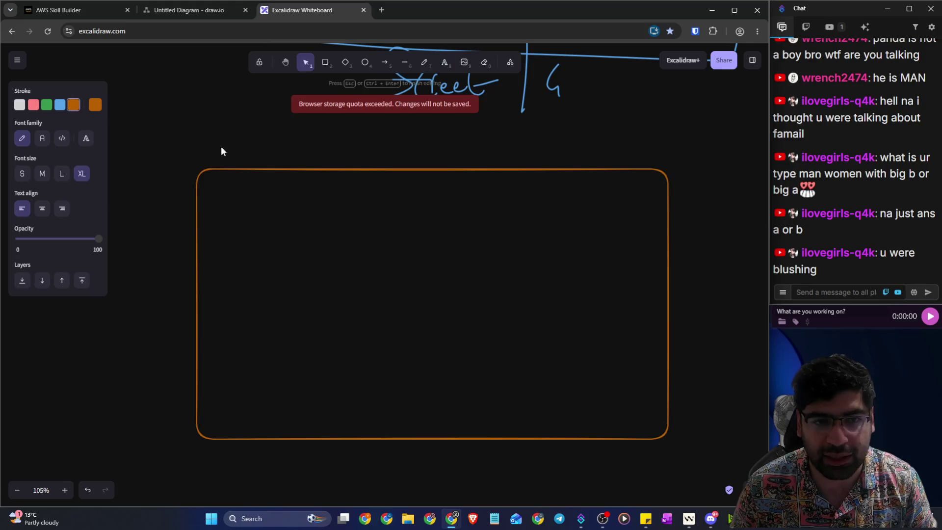
pyautogui.write('AWS ho')
pyautogui.press('BackSpace')
pyautogui.press('BackSpace')
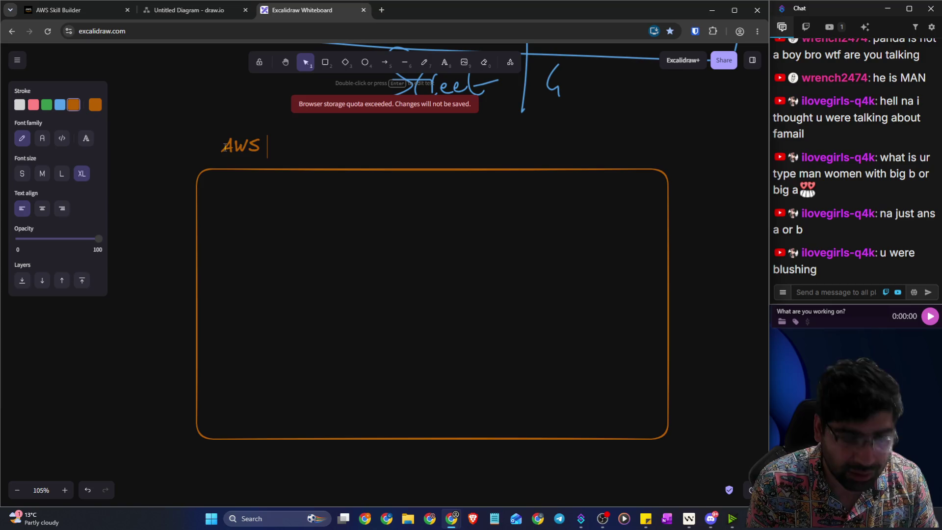
pyautogui.write('censoredHacker')
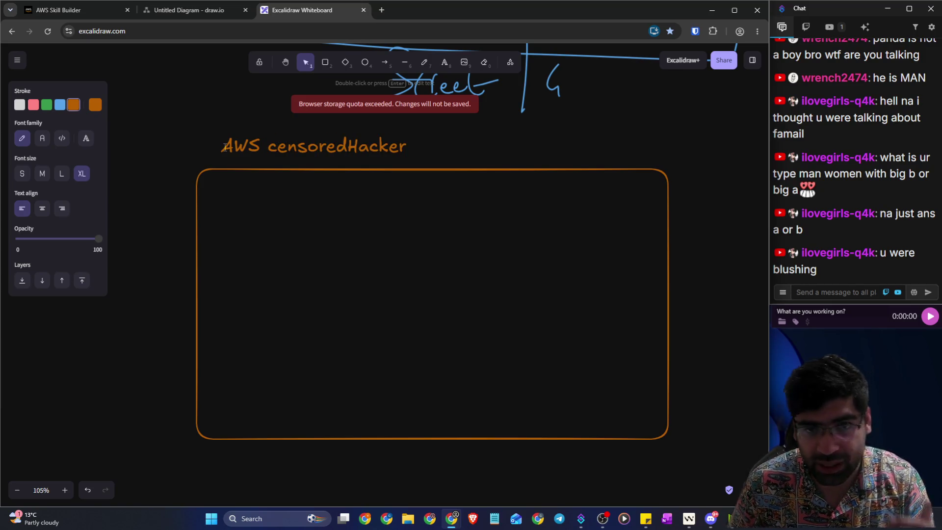
pyautogui.doubleClick(267, 149)
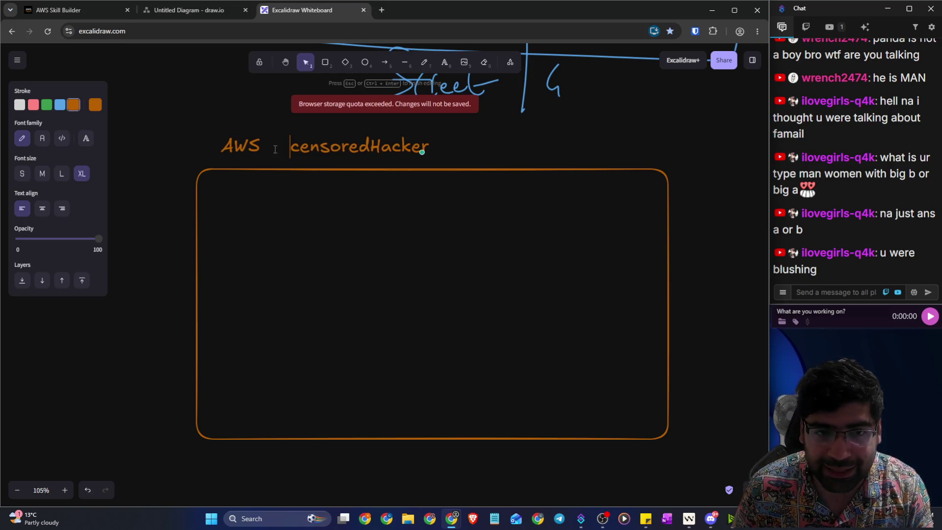
pyautogui.click(325, 63)
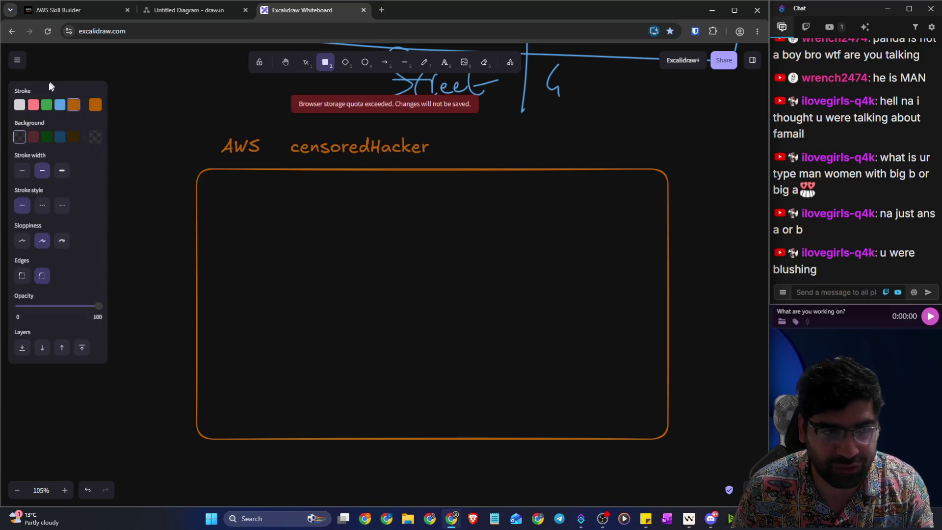
# Step: Draw two white boxes side by side inside the orange AWS box
pyautogui.click(20, 104)
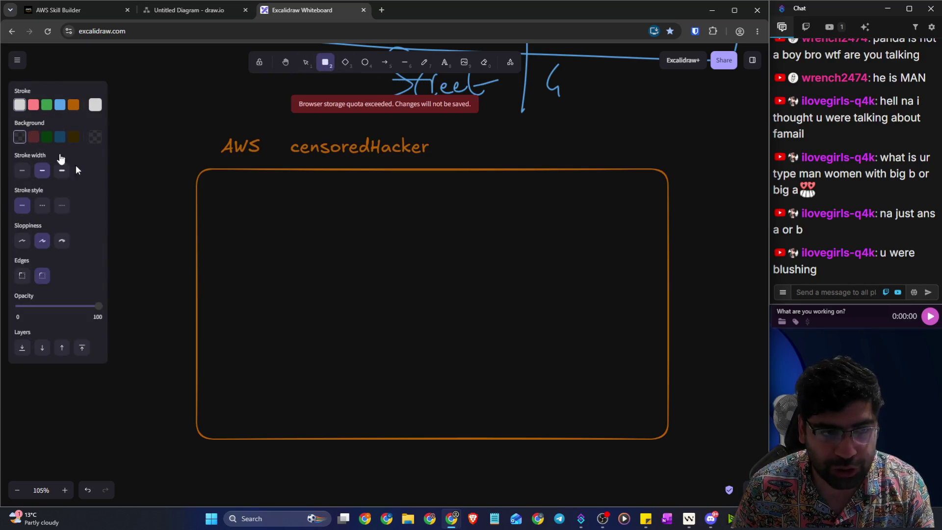
pyautogui.moveTo(219, 200)
pyautogui.mouseDown()
pyautogui.moveTo(366, 362)
pyautogui.moveTo(414, 395)
pyautogui.mouseUp()
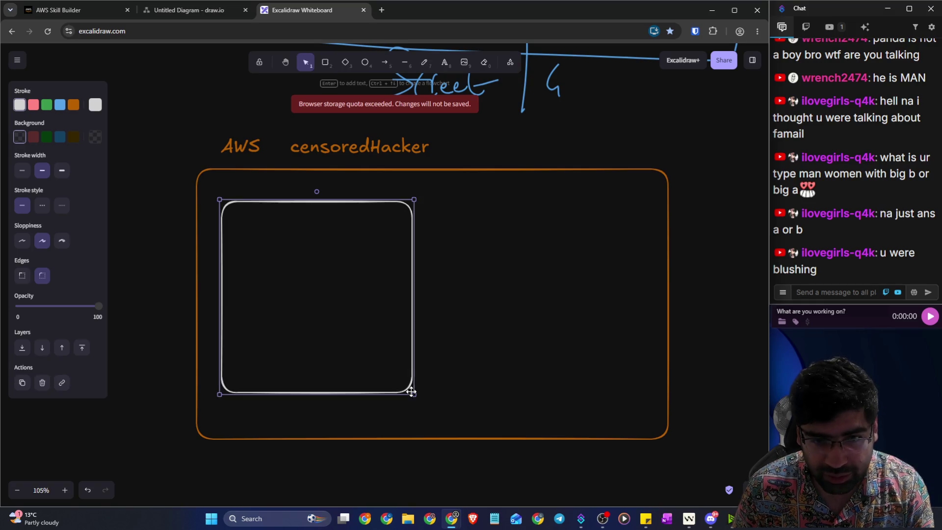
pyautogui.click(466, 227)
pyautogui.click(325, 62)
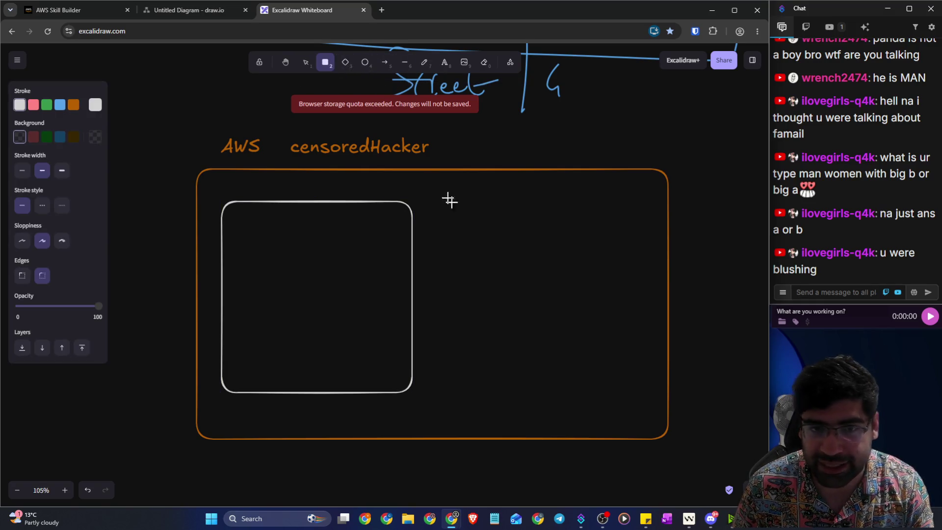
pyautogui.moveTo(455, 205)
pyautogui.mouseDown()
pyautogui.moveTo(623, 384)
pyautogui.moveTo(646, 397)
pyautogui.mouseUp()
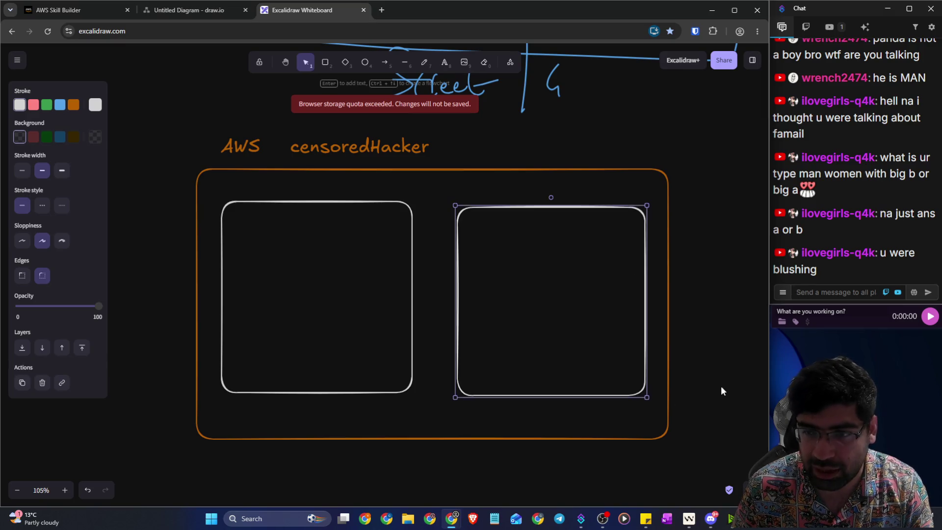
pyautogui.click(721, 391)
# Step: Handwrite EC2/RDS and EC2/SNS in the boxes, label them VPC1 and VPC2, underline EC2
pyautogui.click(424, 62)
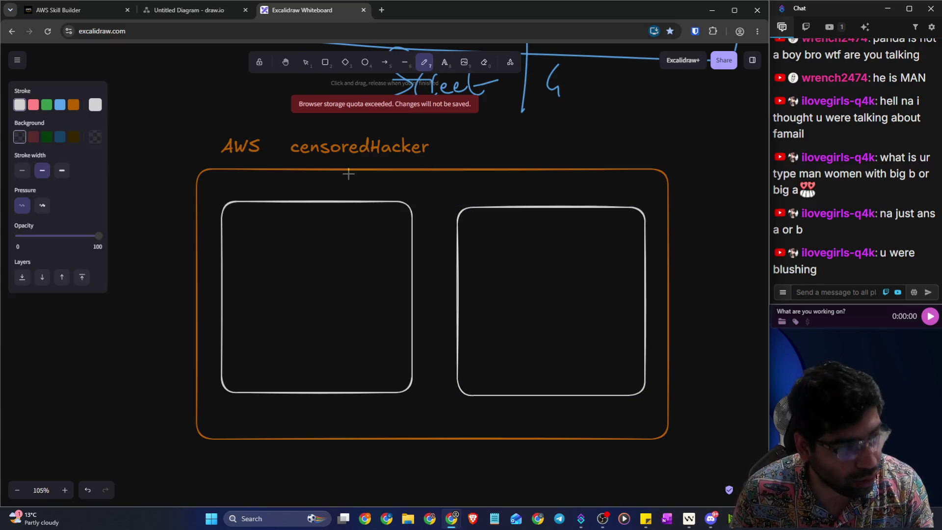
pyautogui.moveTo(261, 215)
pyautogui.mouseDown()
pyautogui.moveTo(238, 236)
pyautogui.moveTo(245, 251)
pyautogui.moveTo(282, 243)
pyautogui.mouseUp()
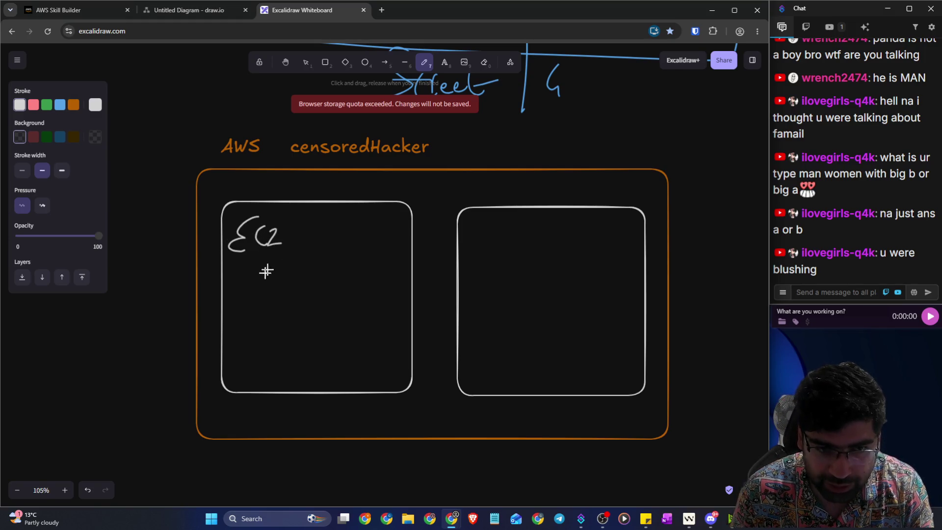
pyautogui.moveTo(246, 285)
pyautogui.mouseDown()
pyautogui.moveTo(272, 319)
pyautogui.moveTo(311, 319)
pyautogui.mouseUp()
pyautogui.moveTo(504, 217)
pyautogui.mouseDown()
pyautogui.moveTo(506, 244)
pyautogui.moveTo(553, 238)
pyautogui.mouseUp()
pyautogui.moveTo(515, 276)
pyautogui.mouseDown()
pyautogui.moveTo(507, 307)
pyautogui.moveTo(487, 314)
pyautogui.moveTo(544, 267)
pyautogui.moveTo(525, 303)
pyautogui.mouseUp()
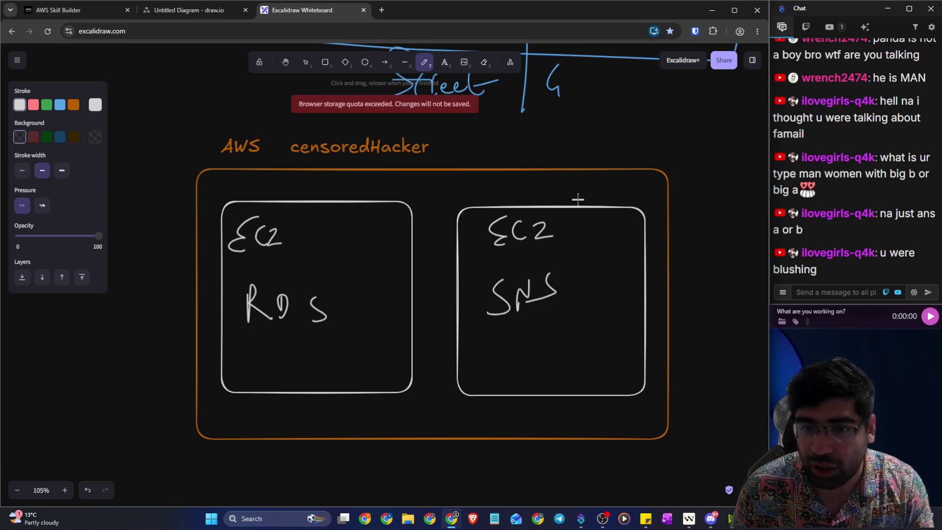
pyautogui.moveTo(562, 184)
pyautogui.mouseDown()
pyautogui.moveTo(569, 201)
pyautogui.moveTo(573, 185)
pyautogui.moveTo(621, 204)
pyautogui.mouseUp()
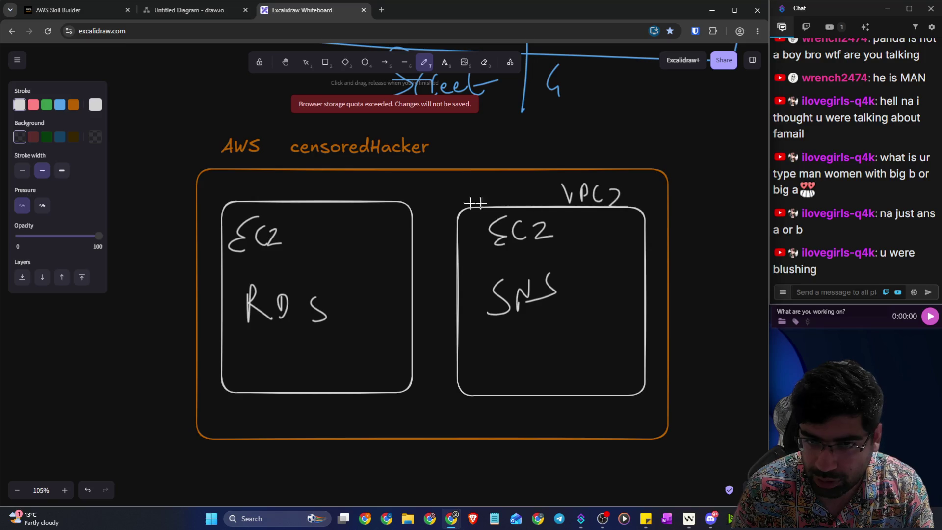
pyautogui.moveTo(319, 181); pyautogui.dragTo(376, 197)
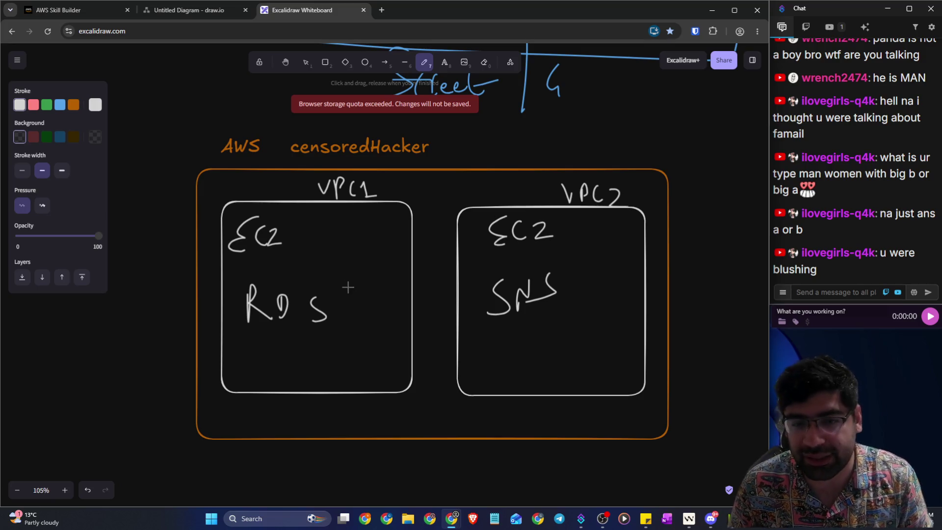
pyautogui.moveTo(244, 263); pyautogui.dragTo(293, 260)
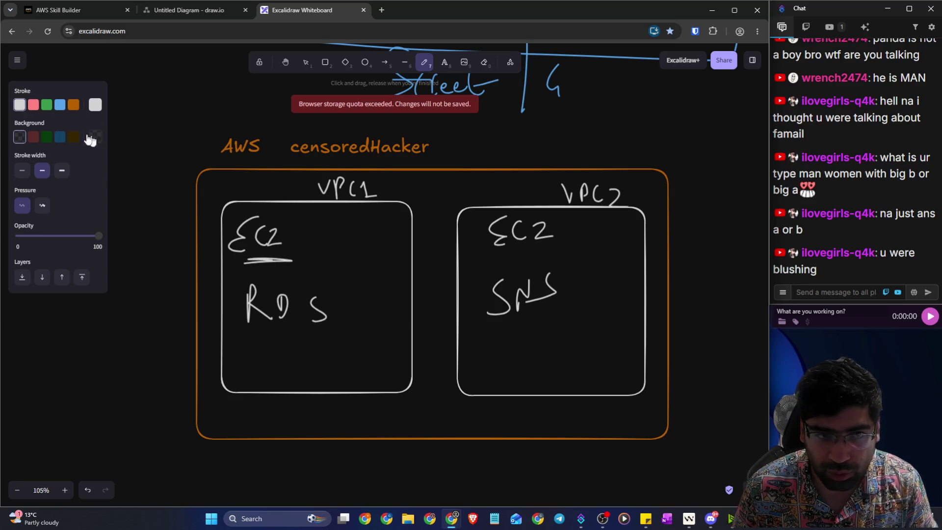
# Step: In red, draw a line between the two EC2 labels and cross it out with an X
pyautogui.click(33, 104)
pyautogui.moveTo(347, 235); pyautogui.dragTo(496, 236)
pyautogui.moveTo(421, 223); pyautogui.dragTo(450, 252)
pyautogui.moveTo(447, 220); pyautogui.dragTo(418, 251)
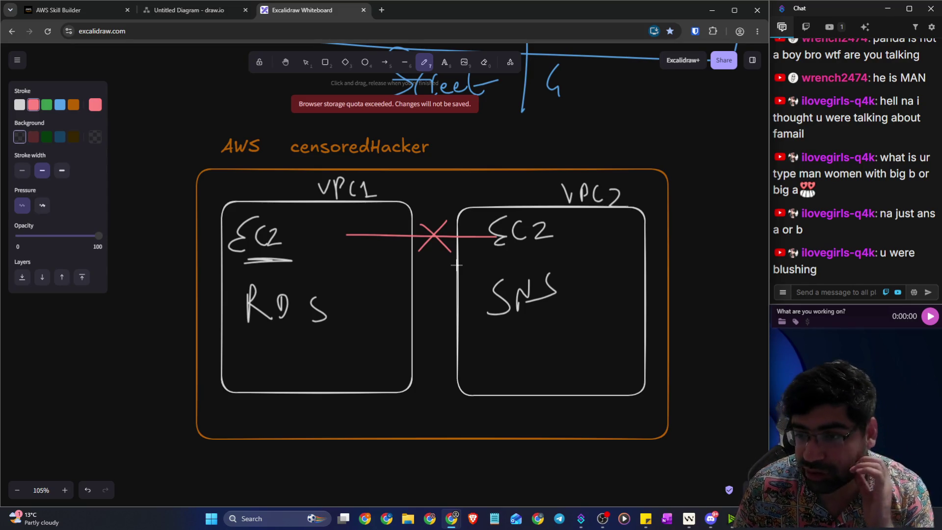
# Step: Draw a red arrow down from the left EC2 to a new red EC2 label
pyautogui.moveTo(270, 261)
pyautogui.mouseDown()
pyautogui.moveTo(267, 273)
pyautogui.moveTo(276, 271)
pyautogui.mouseUp()
pyautogui.moveTo(333, 261)
pyautogui.mouseDown()
pyautogui.moveTo(314, 270)
pyautogui.moveTo(334, 283)
pyautogui.moveTo(365, 280)
pyautogui.mouseUp()
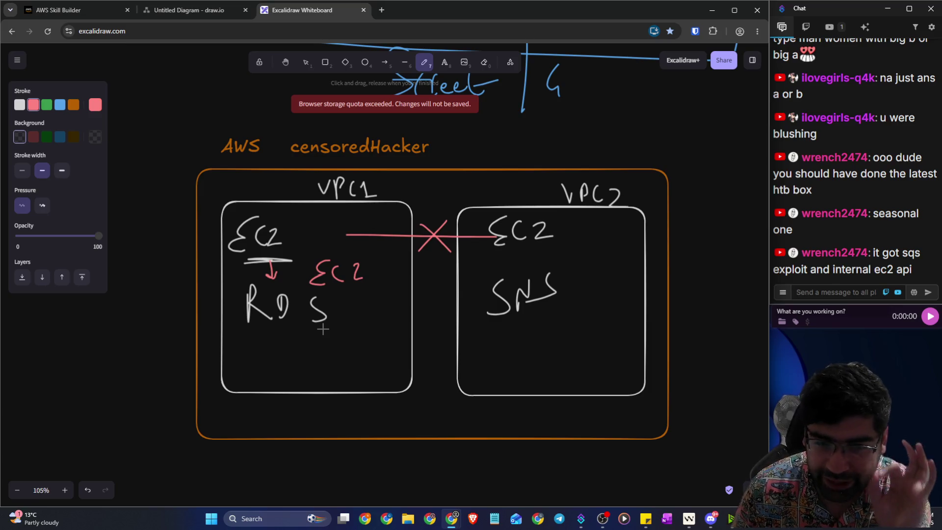
pyautogui.scroll(-6, 322, 330)
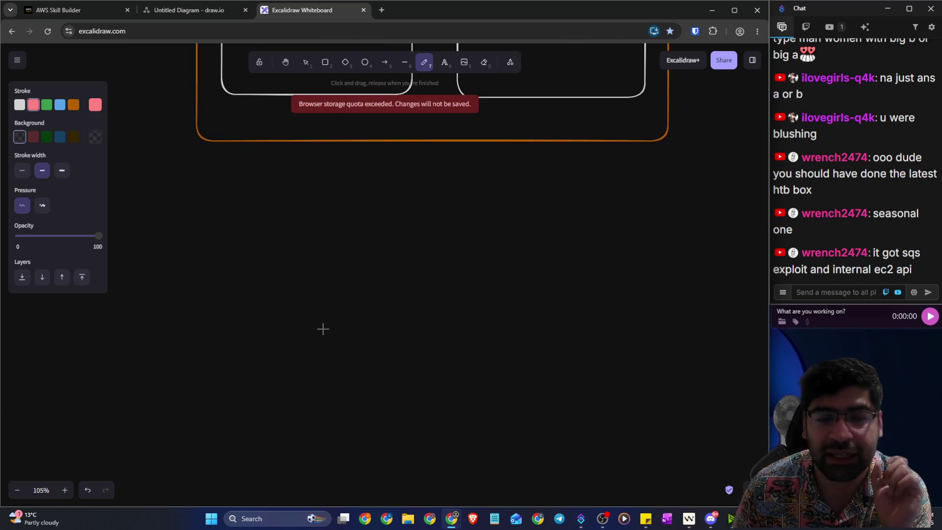
# Step: Draw a large orange rectangle below the first diagram
pyautogui.click(72, 107)
pyautogui.click(325, 63)
pyautogui.moveTo(172, 191)
pyautogui.mouseDown()
pyautogui.moveTo(555, 406)
pyautogui.moveTo(703, 452)
pyautogui.mouseUp()
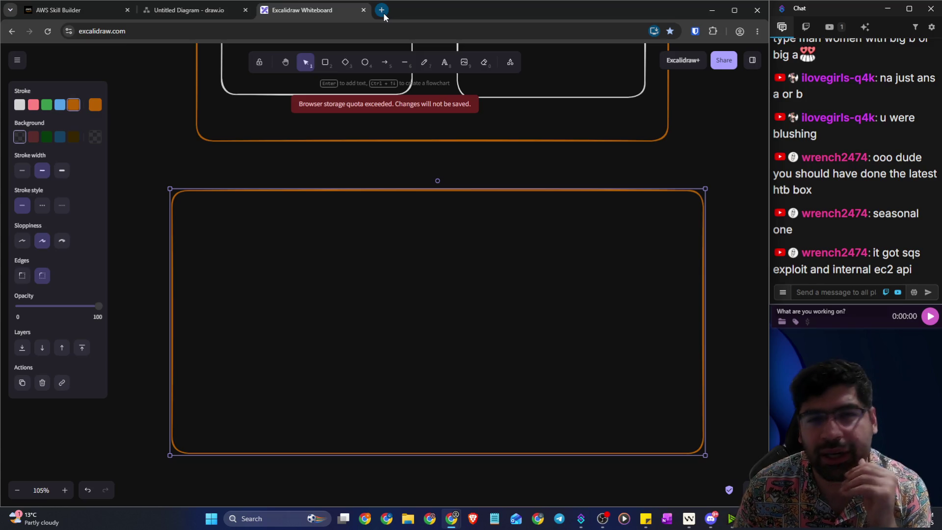
# Step: Draw two blue rectangles side by side inside the new orange box
pyautogui.click(325, 62)
pyautogui.moveTo(209, 226)
pyautogui.mouseDown()
pyautogui.moveTo(299, 377)
pyautogui.moveTo(422, 431)
pyautogui.mouseUp()
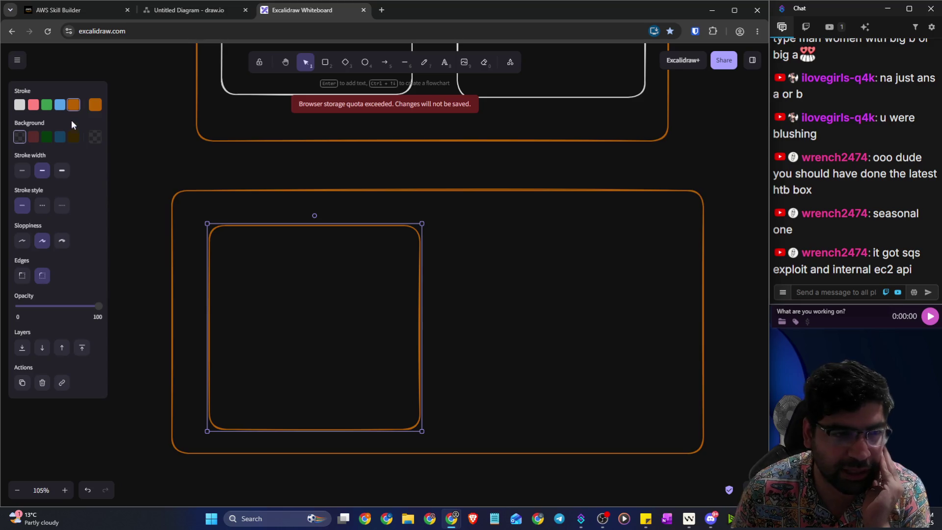
pyautogui.click(59, 105)
pyautogui.click(325, 62)
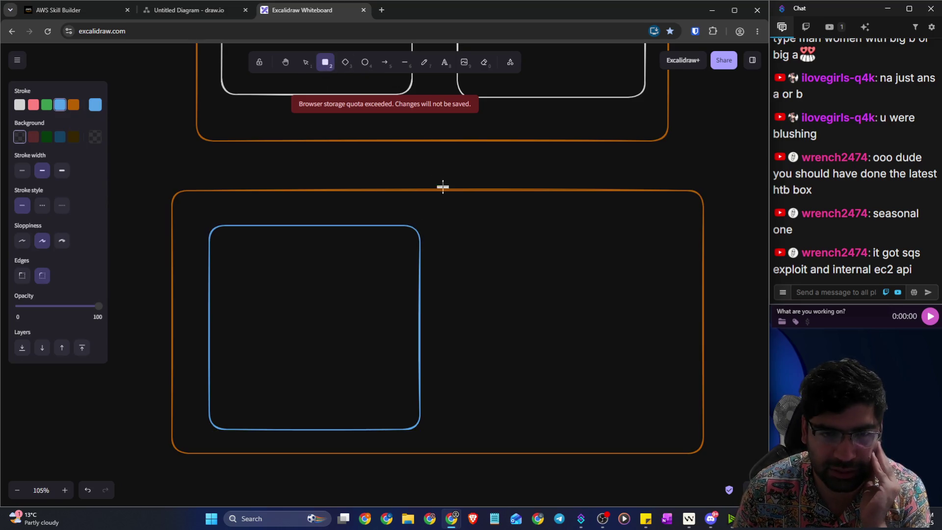
pyautogui.moveTo(465, 227); pyautogui.dragTo(678, 427)
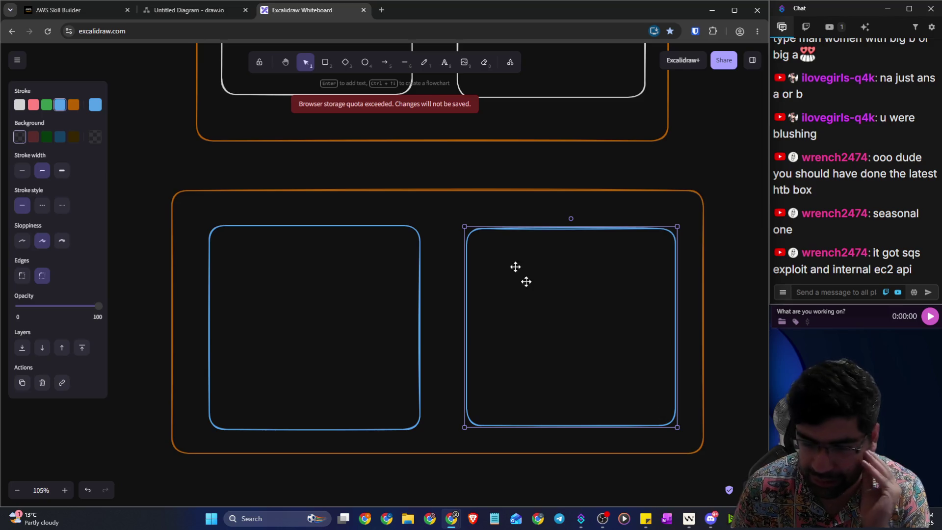
pyautogui.click(430, 69)
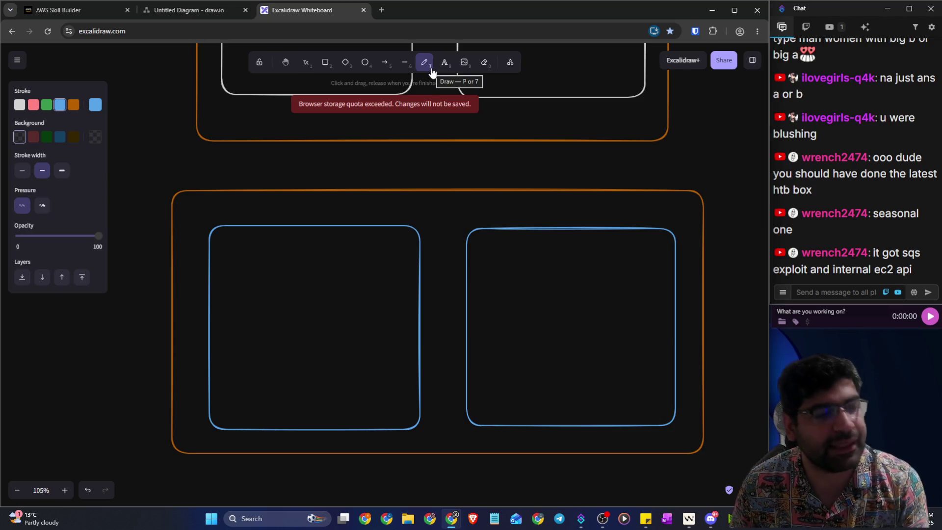
pyautogui.click(382, 10)
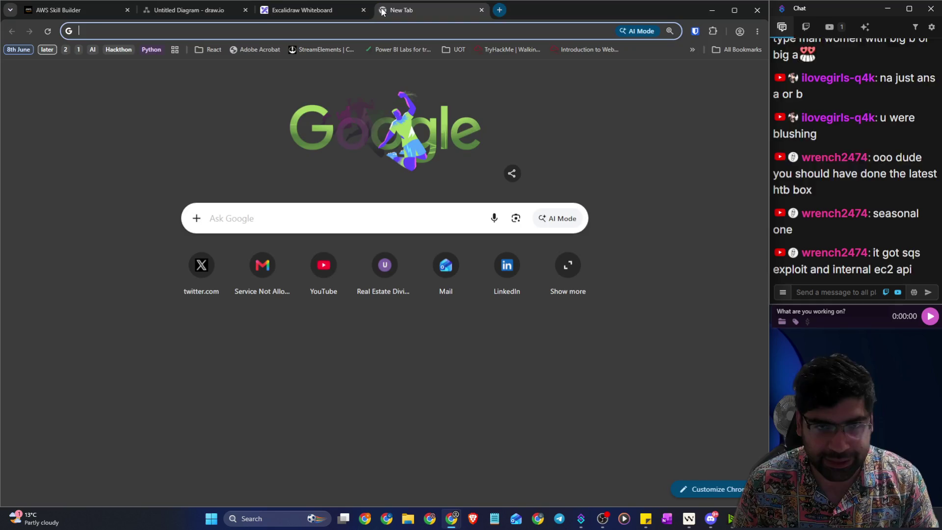
# Step: Search Google for 'ms 365 pricing' and open the Amazon Microsoft 365 Personal listing from image results
pyautogui.write('ms 365 pr')
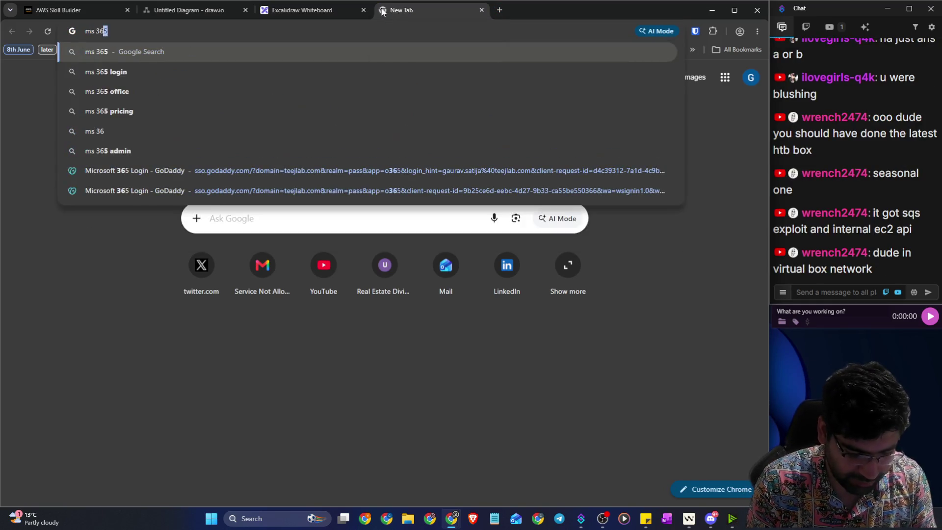
pyautogui.write('i')
pyautogui.press('Return')
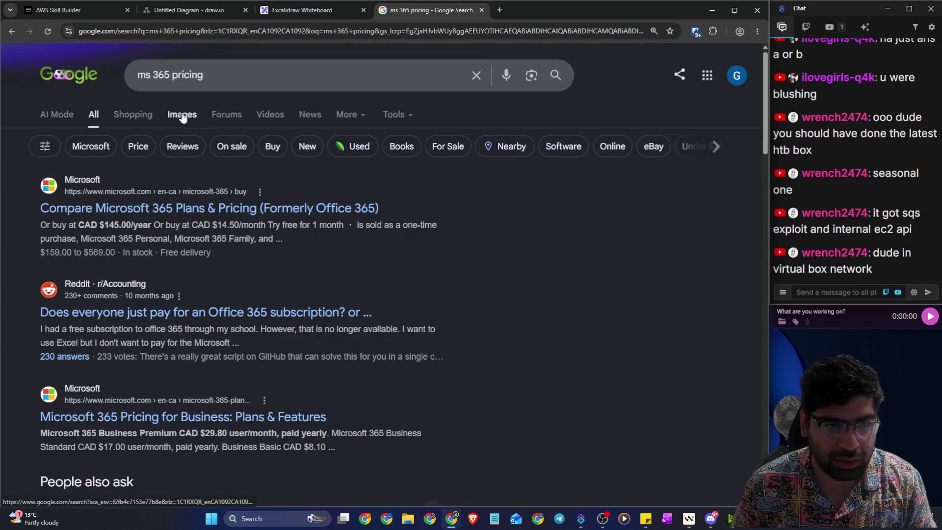
pyautogui.click(182, 114)
pyautogui.moveTo(185, 312)
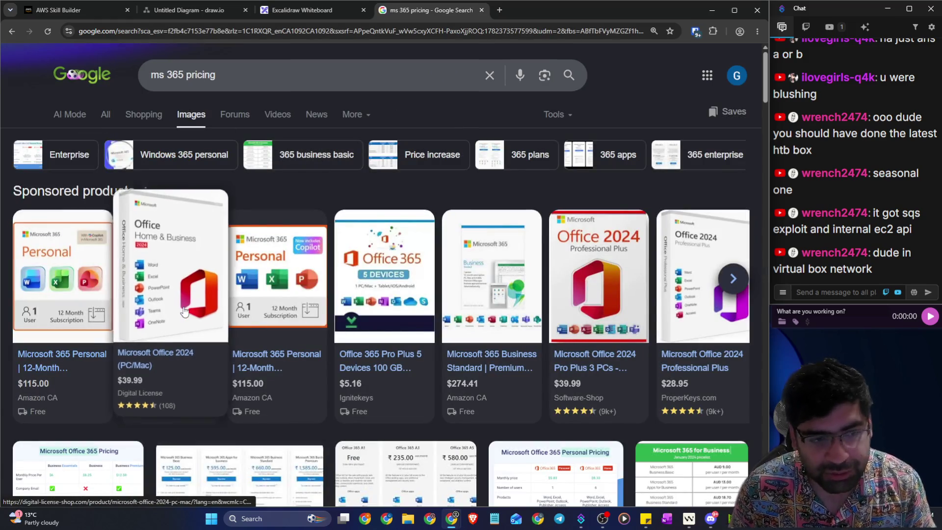
pyautogui.click(269, 278)
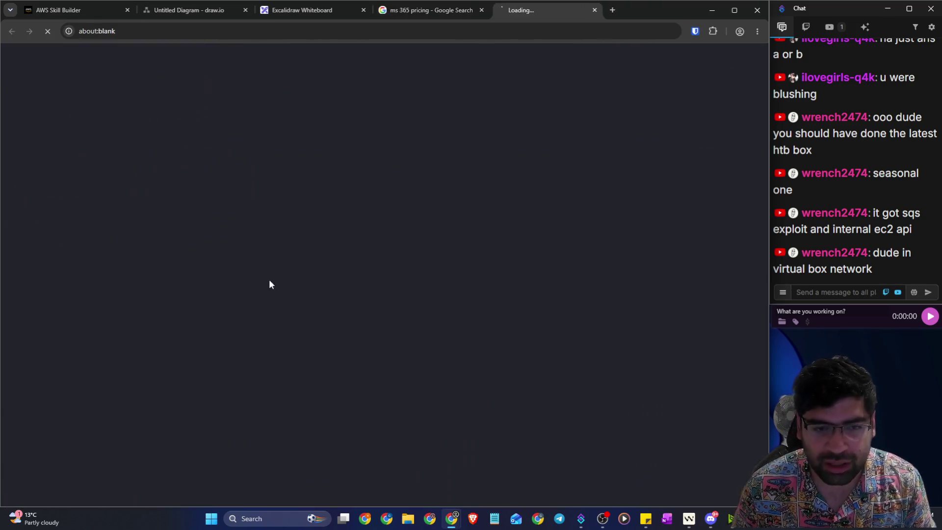
pyautogui.scroll(-3, 118, 334)
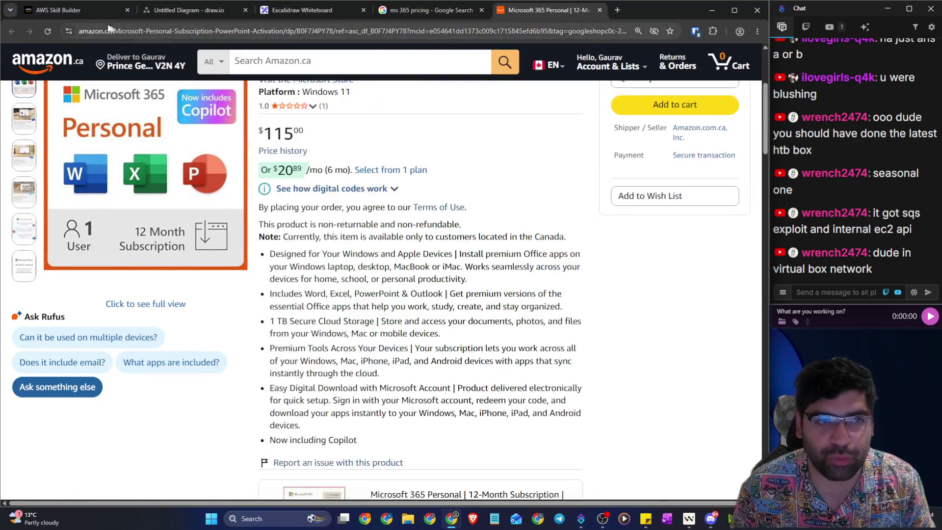
# Step: Go back through the browser tabs to the Excalidraw whiteboard
pyautogui.click(76, 9)
pyautogui.click(175, 7)
pyautogui.click(302, 9)
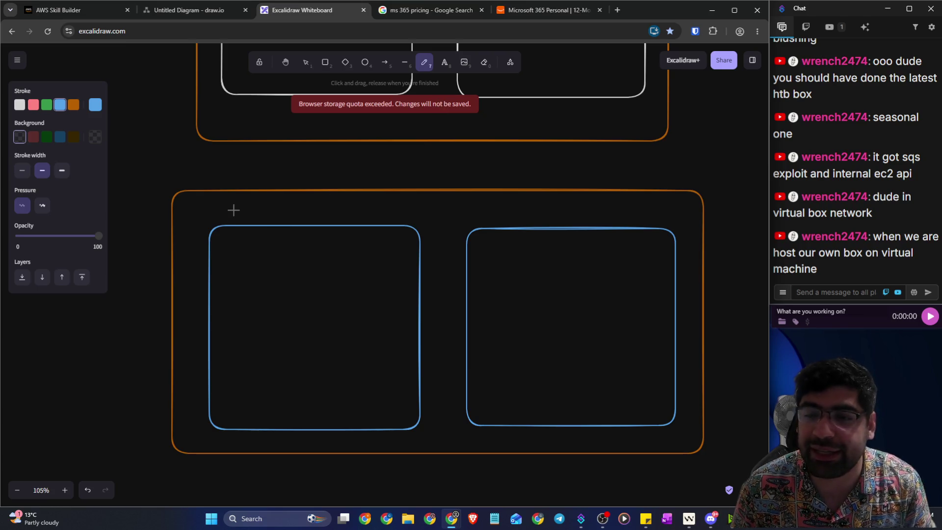
# Step: Handwrite the title 'Azure / 365' above the lower frame
pyautogui.moveTo(228, 186)
pyautogui.mouseDown()
pyautogui.moveTo(252, 171)
pyautogui.moveTo(263, 193)
pyautogui.moveTo(254, 198)
pyautogui.mouseUp()
pyautogui.moveTo(278, 169); pyautogui.dragTo(328, 173)
pyautogui.moveTo(359, 146); pyautogui.dragTo(350, 200)
pyautogui.moveTo(392, 164)
pyautogui.mouseDown()
pyautogui.moveTo(403, 172)
pyautogui.moveTo(392, 185)
pyautogui.mouseUp()
pyautogui.moveTo(431, 161)
pyautogui.mouseDown()
pyautogui.moveTo(423, 174)
pyautogui.moveTo(462, 178)
pyautogui.moveTo(448, 149)
pyautogui.mouseUp()
pyautogui.moveTo(447, 149)
pyautogui.mouseDown()
pyautogui.moveTo(462, 169)
pyautogui.moveTo(431, 179)
pyautogui.mouseUp()
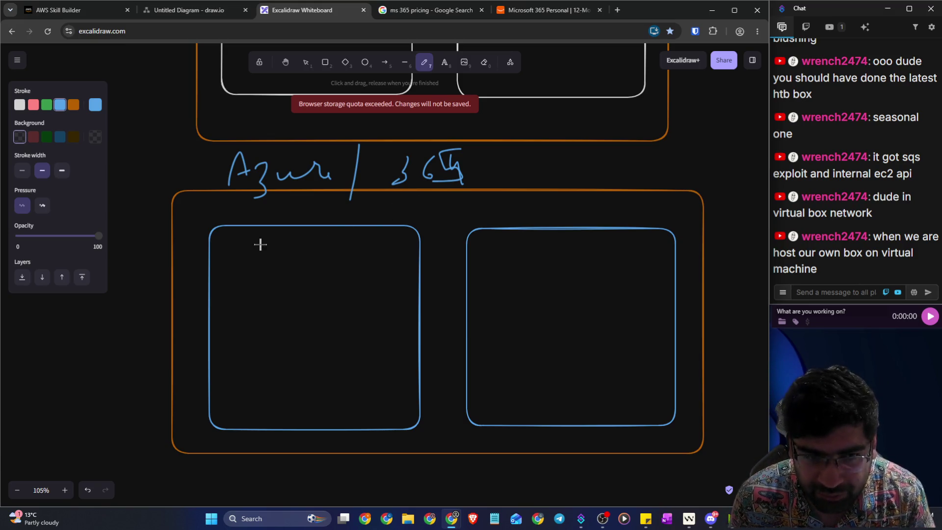
# Step: Handwrite labels at the top of both inner boxes, redoing the left one
pyautogui.moveTo(243, 235)
pyautogui.mouseDown()
pyautogui.moveTo(234, 252)
pyautogui.moveTo(274, 253)
pyautogui.mouseUp()
pyautogui.hotkey('ctrl', 'z')
pyautogui.hotkey('ctrl', 'z')
pyautogui.hotkey('ctrl', 'z')
pyautogui.moveTo(323, 231)
pyautogui.mouseDown()
pyautogui.moveTo(330, 265)
pyautogui.moveTo(368, 237)
pyautogui.moveTo(362, 256)
pyautogui.mouseUp()
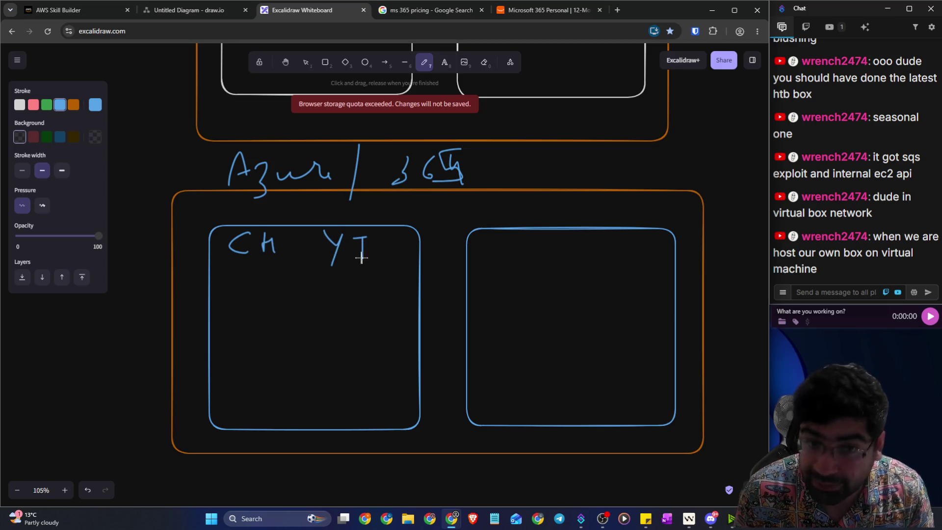
pyautogui.moveTo(533, 237)
pyautogui.mouseDown()
pyautogui.moveTo(531, 256)
pyautogui.moveTo(543, 256)
pyautogui.mouseUp()
pyautogui.moveTo(590, 234)
pyautogui.mouseDown()
pyautogui.moveTo(590, 263)
pyautogui.moveTo(630, 257)
pyautogui.mouseUp()
pyautogui.moveTo(640, 233)
pyautogui.mouseDown()
pyautogui.moveTo(641, 258)
pyautogui.moveTo(657, 248)
pyautogui.mouseUp()
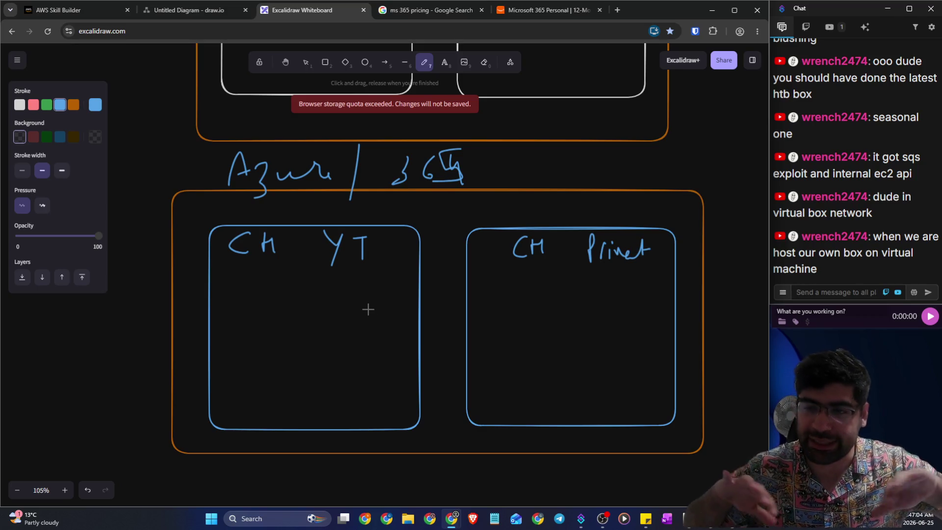
# Step: List outlook, Drive and Office down the left box
pyautogui.moveTo(274, 289)
pyautogui.mouseDown()
pyautogui.moveTo(267, 299)
pyautogui.moveTo(316, 282)
pyautogui.moveTo(357, 285)
pyautogui.moveTo(377, 270)
pyautogui.moveTo(387, 296)
pyautogui.mouseUp()
pyautogui.moveTo(263, 323)
pyautogui.mouseDown()
pyautogui.moveTo(275, 337)
pyautogui.moveTo(287, 326)
pyautogui.moveTo(297, 334)
pyautogui.moveTo(335, 322)
pyautogui.moveTo(343, 337)
pyautogui.mouseUp()
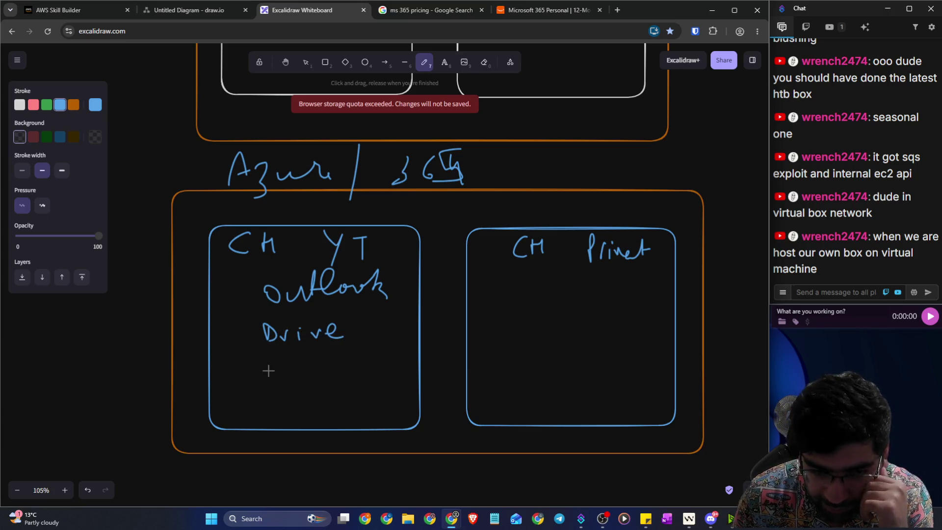
pyautogui.moveTo(275, 365)
pyautogui.mouseDown()
pyautogui.moveTo(273, 395)
pyautogui.moveTo(296, 369)
pyautogui.moveTo(343, 377)
pyautogui.mouseUp()
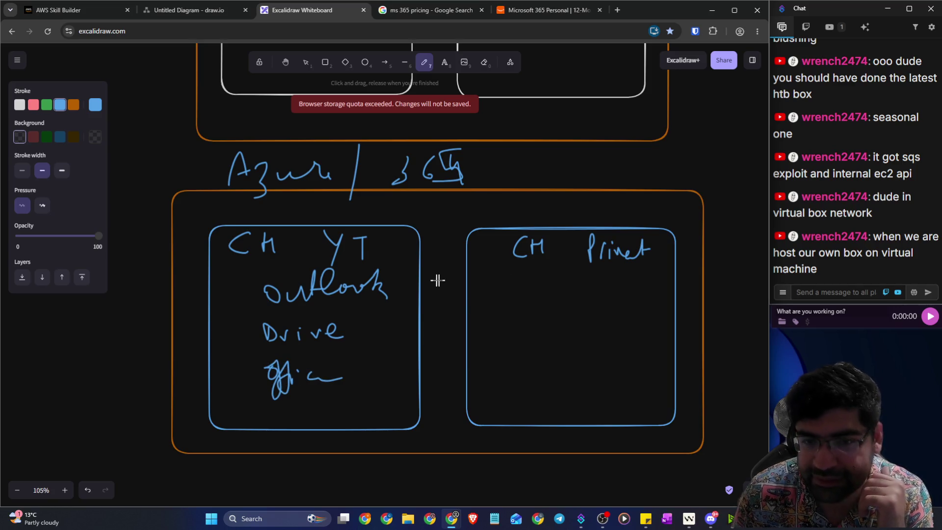
# Step: Add three check marks in the right box, crossed-out links to them, and a small arrow
pyautogui.moveTo(526, 290); pyautogui.dragTo(540, 284)
pyautogui.moveTo(511, 338); pyautogui.dragTo(533, 330)
pyautogui.moveTo(509, 363); pyautogui.dragTo(524, 361)
pyautogui.moveTo(398, 280)
pyautogui.mouseDown()
pyautogui.moveTo(465, 287)
pyautogui.moveTo(425, 302)
pyautogui.moveTo(460, 312)
pyautogui.moveTo(466, 332)
pyautogui.moveTo(431, 346)
pyautogui.mouseUp()
pyautogui.moveTo(440, 327)
pyautogui.mouseDown()
pyautogui.moveTo(469, 364)
pyautogui.moveTo(438, 374)
pyautogui.mouseUp()
pyautogui.moveTo(439, 363); pyautogui.dragTo(450, 373)
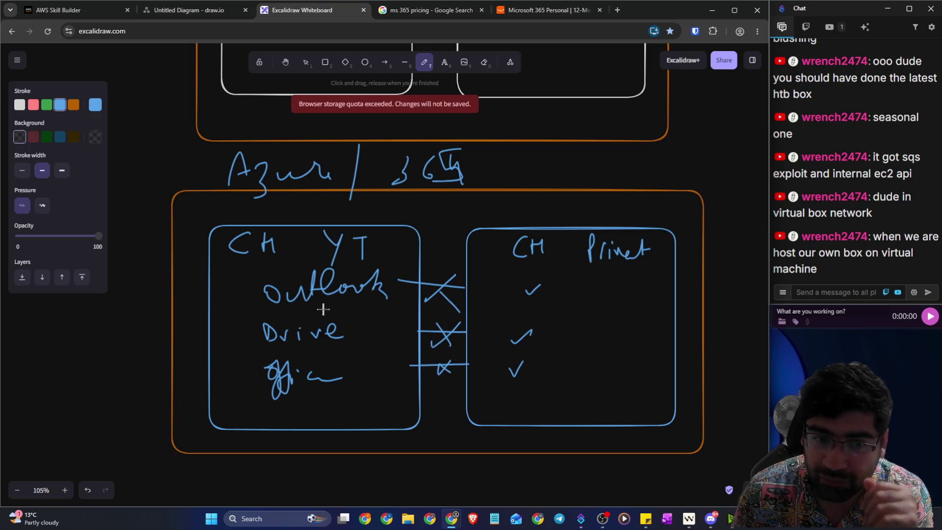
pyautogui.moveTo(292, 311)
pyautogui.mouseDown()
pyautogui.moveTo(326, 359)
pyautogui.moveTo(340, 346)
pyautogui.mouseUp()
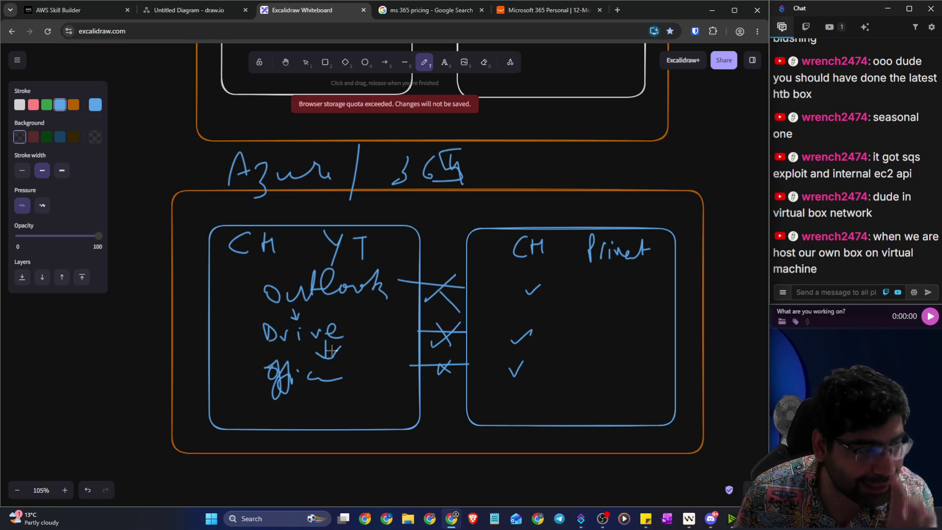
pyautogui.scroll(7, 403, 349)
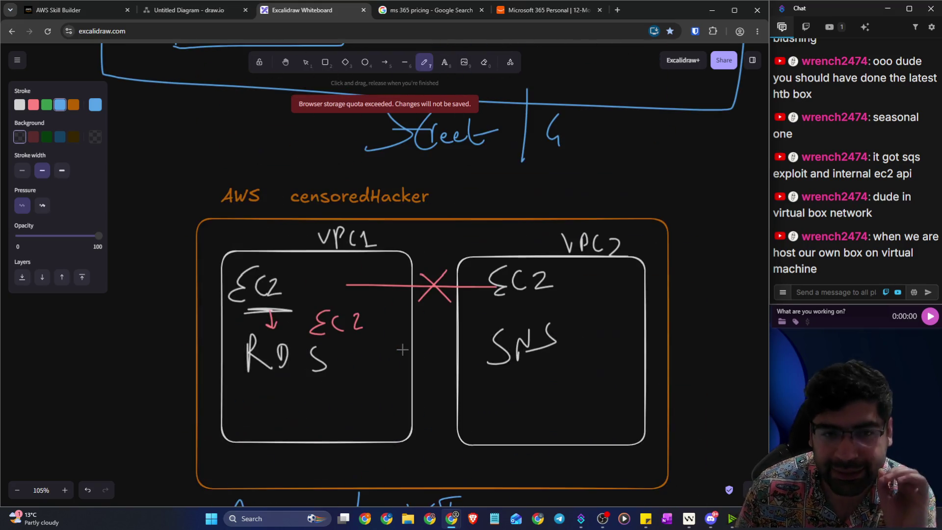
# Step: Type the heading 'Multi-tenant' on empty canvas below the Azure / 365 diagram
pyautogui.scroll(-14, 403, 350)
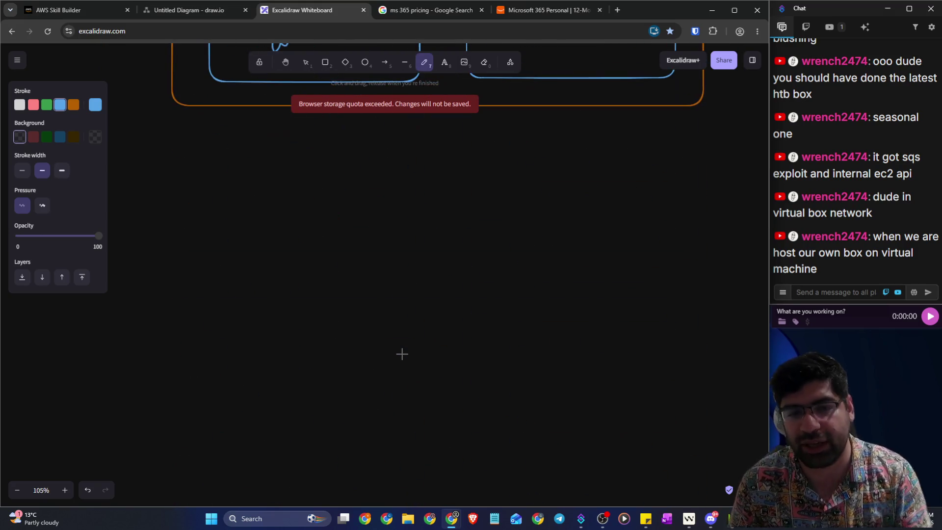
pyautogui.click(444, 62)
pyautogui.click(266, 209)
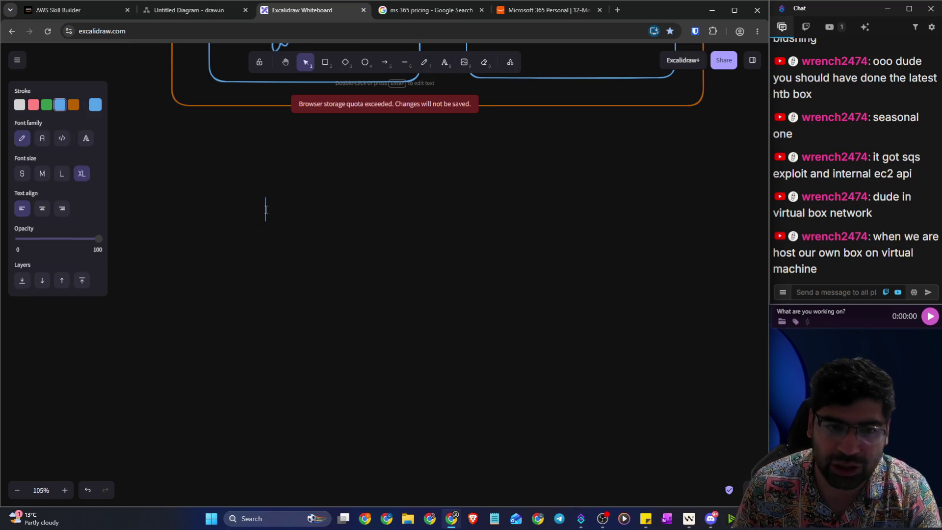
pyautogui.write('aws')
pyautogui.press('BackSpace')
pyautogui.press('BackSpace')
pyautogui.press('BackSpace')
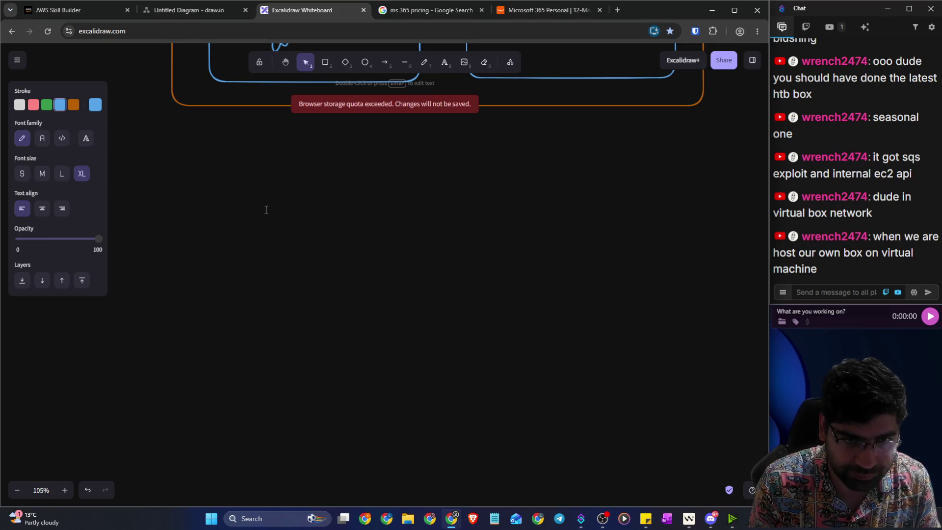
pyautogui.write('Multi-tenant')
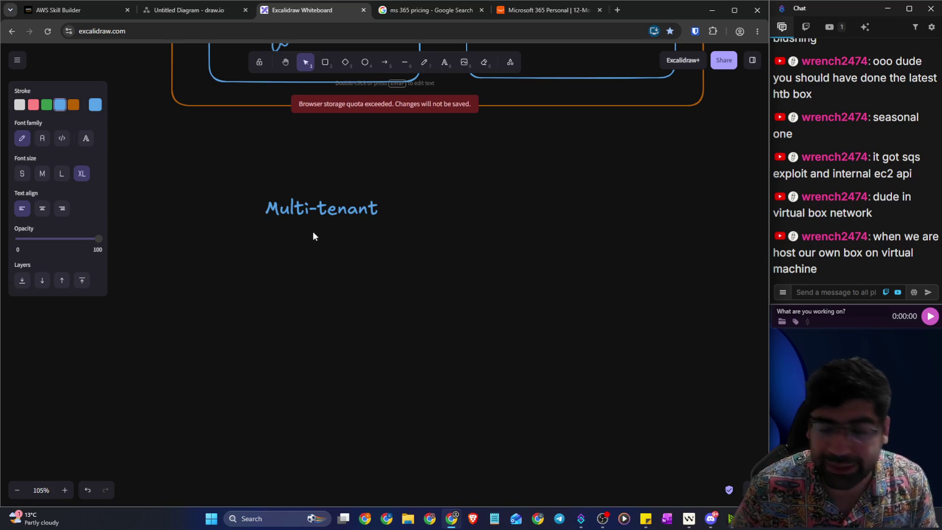
pyautogui.click(343, 294)
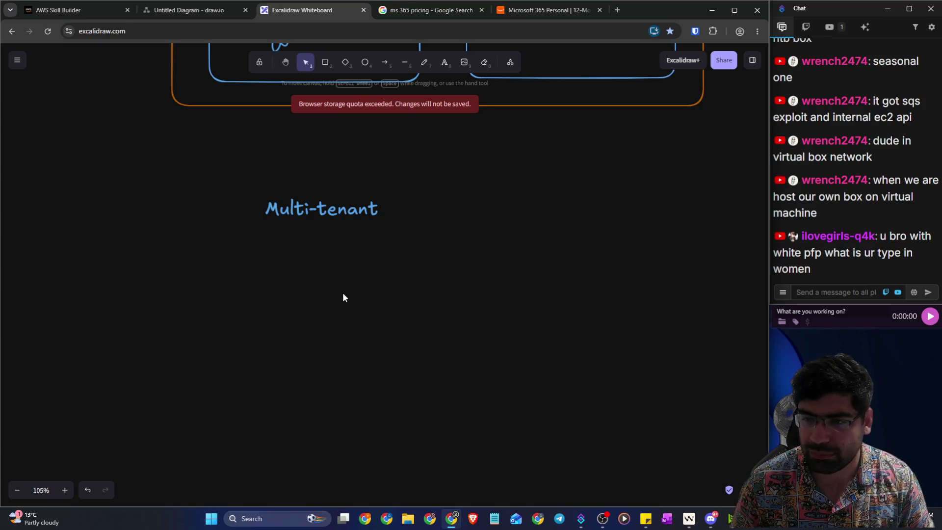
pyautogui.click(181, 18)
pyautogui.click(78, 9)
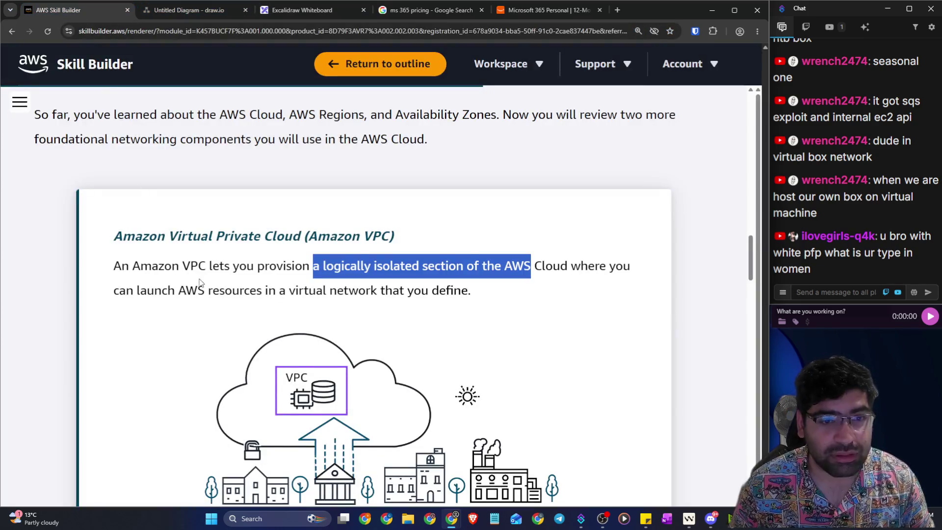
pyautogui.scroll(-3, 201, 279)
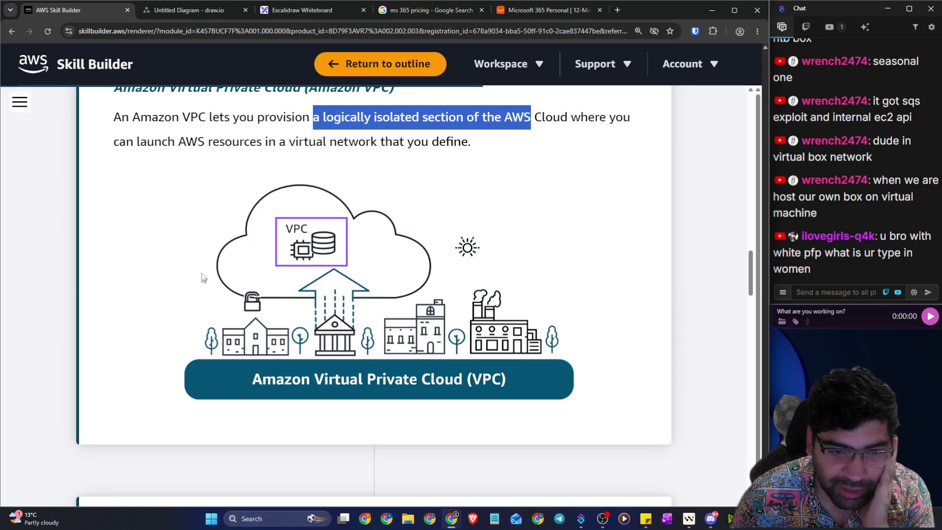
pyautogui.scroll(-6, 202, 275)
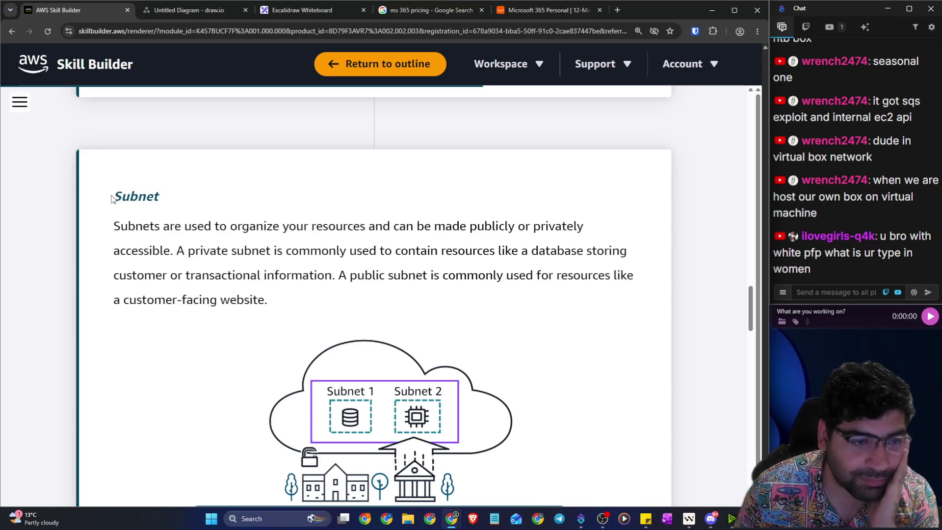
pyautogui.moveTo(114, 198); pyautogui.dragTo(448, 194)
pyautogui.scroll(8, 214, 216)
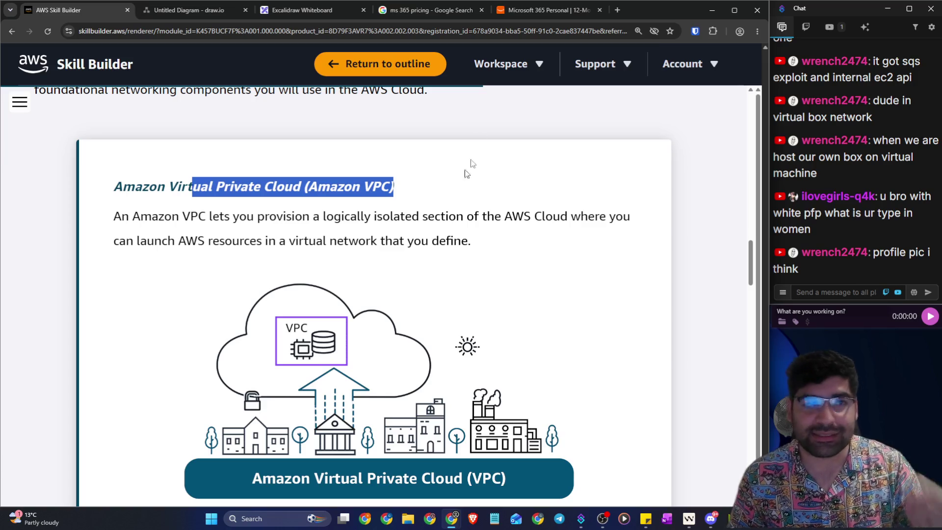
pyautogui.click(314, 10)
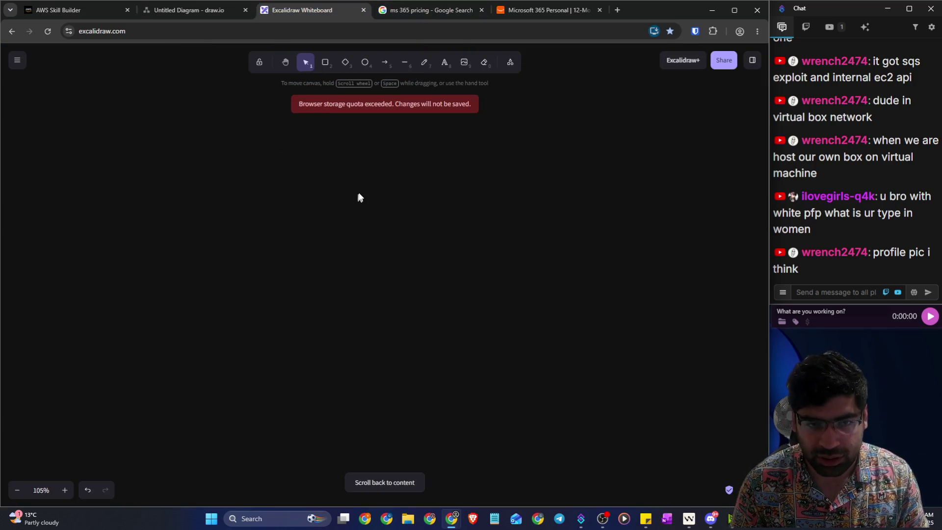
# Step: Freehand-draw a house outline with a pointed roof, a crossbar and two doorways
pyautogui.click(425, 62)
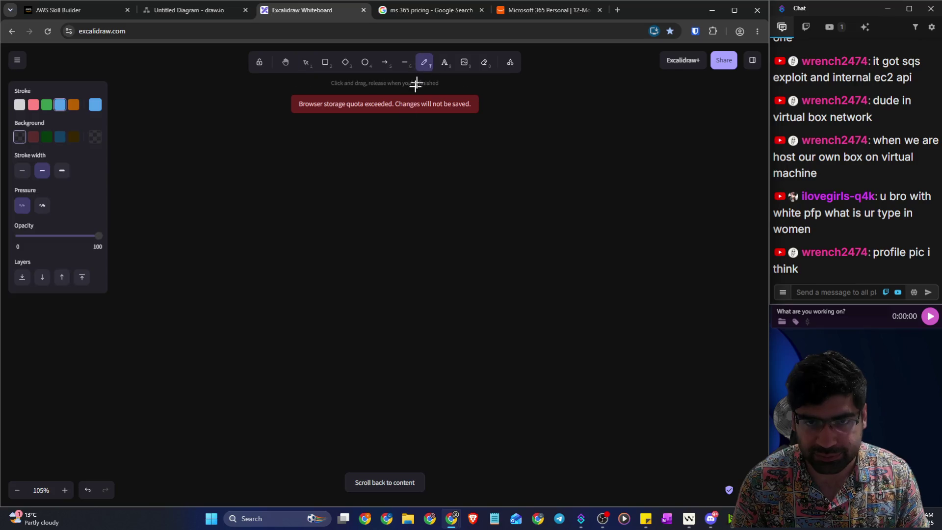
pyautogui.moveTo(374, 149)
pyautogui.mouseDown()
pyautogui.moveTo(296, 212)
pyautogui.moveTo(313, 376)
pyautogui.mouseUp()
pyautogui.moveTo(289, 229); pyautogui.dragTo(318, 228)
pyautogui.moveTo(393, 227); pyautogui.dragTo(456, 225)
pyautogui.moveTo(385, 151)
pyautogui.mouseDown()
pyautogui.moveTo(479, 217)
pyautogui.moveTo(347, 374)
pyautogui.moveTo(326, 376)
pyautogui.mouseUp()
pyautogui.moveTo(312, 294); pyautogui.dragTo(354, 375)
pyautogui.moveTo(454, 275)
pyautogui.mouseDown()
pyautogui.moveTo(472, 276)
pyautogui.moveTo(415, 364)
pyautogui.mouseUp()
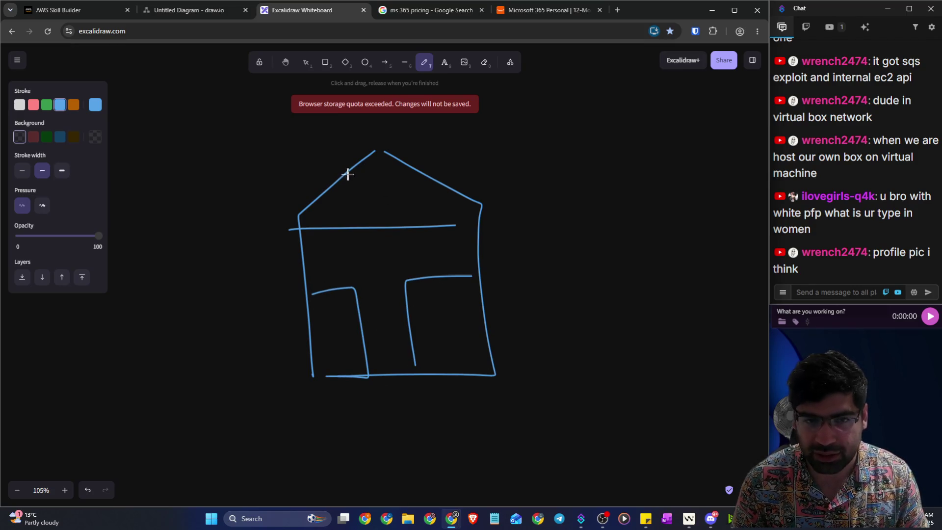
# Step: Add a vertical line from the roof peak and two curves rising into the roof
pyautogui.moveTo(380, 154); pyautogui.dragTo(378, 222)
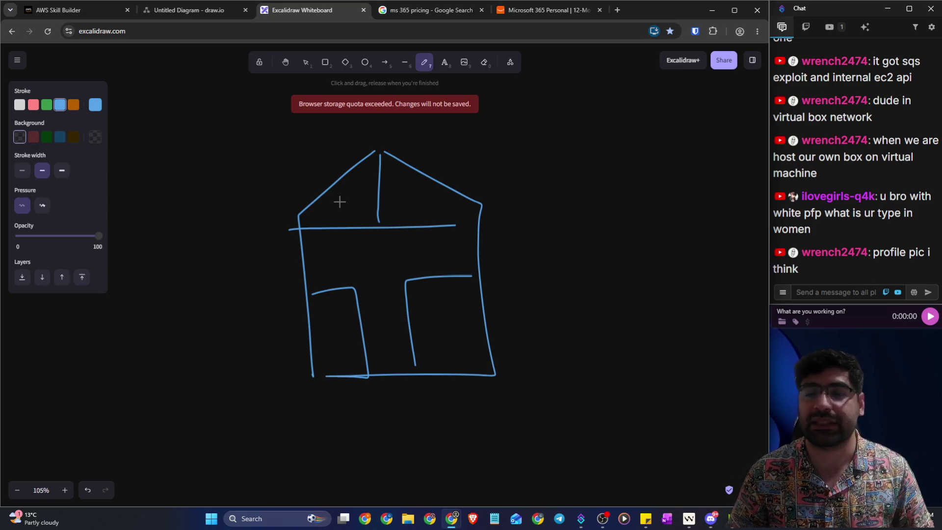
pyautogui.moveTo(352, 308); pyautogui.dragTo(368, 211)
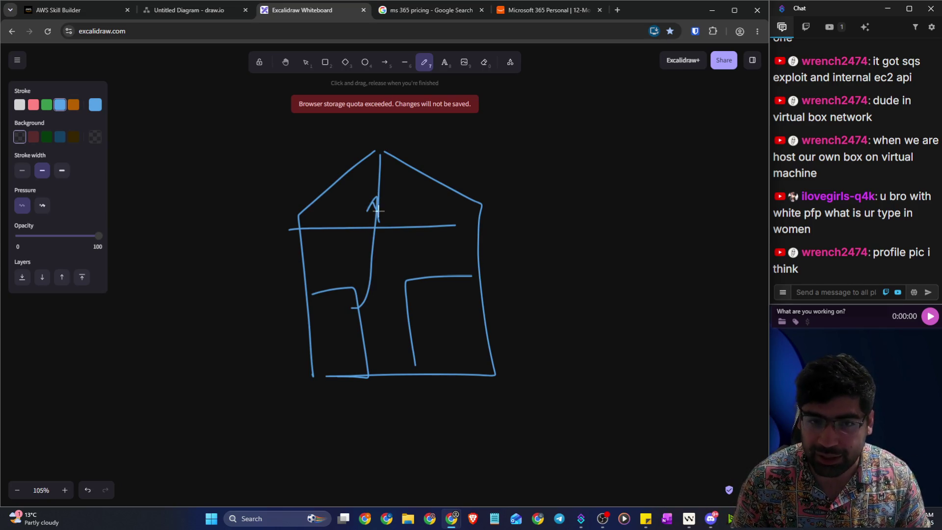
pyautogui.moveTo(405, 293)
pyautogui.mouseDown()
pyautogui.moveTo(375, 207)
pyautogui.moveTo(391, 199)
pyautogui.mouseUp()
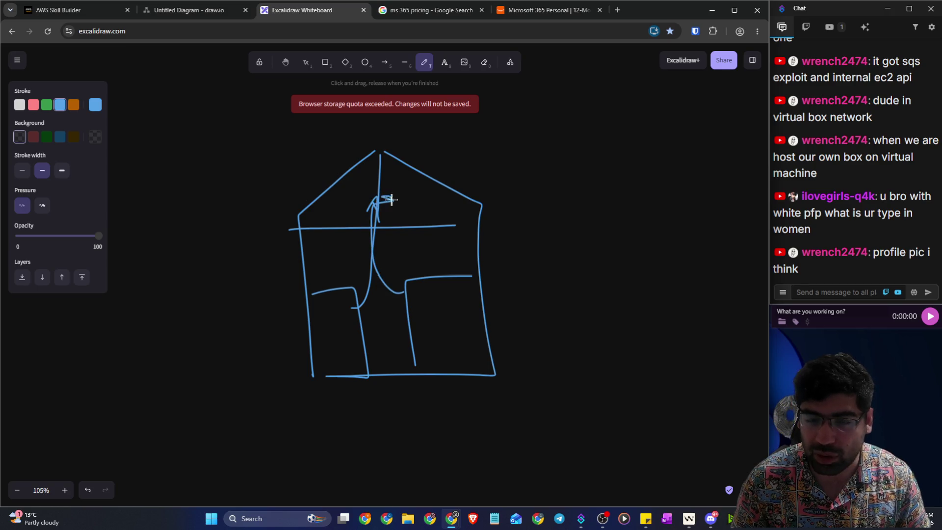
# Step: Return to the AWS Skill Builder lesson and scroll to its Subnet section
pyautogui.click(179, 17)
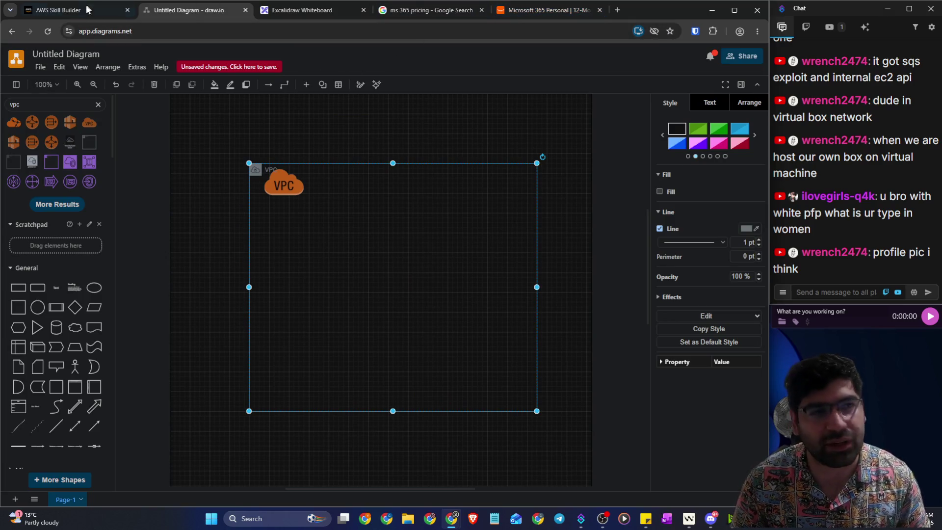
pyautogui.click(75, 15)
pyautogui.scroll(-10, 354, 283)
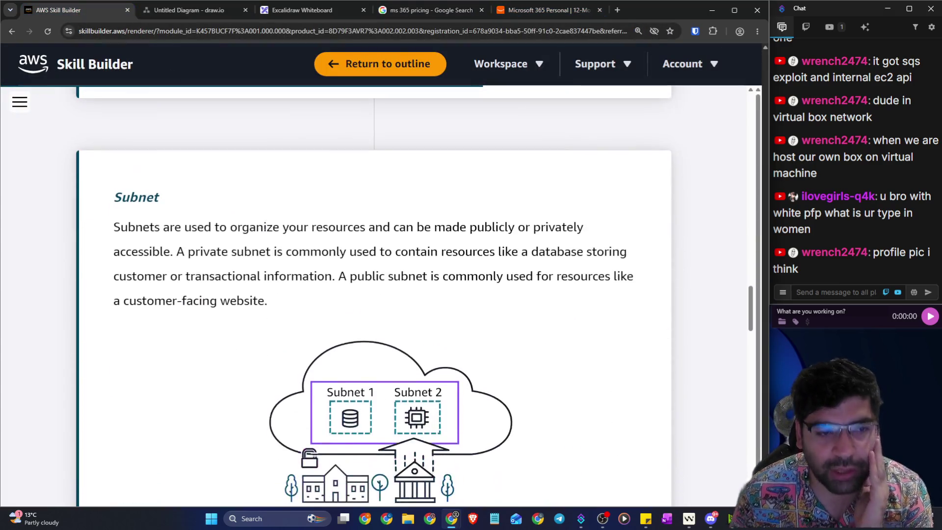
# Step: Read the Subnet intro and the private and public subnet sentences, highlighting each
pyautogui.moveTo(113, 226); pyautogui.dragTo(297, 226)
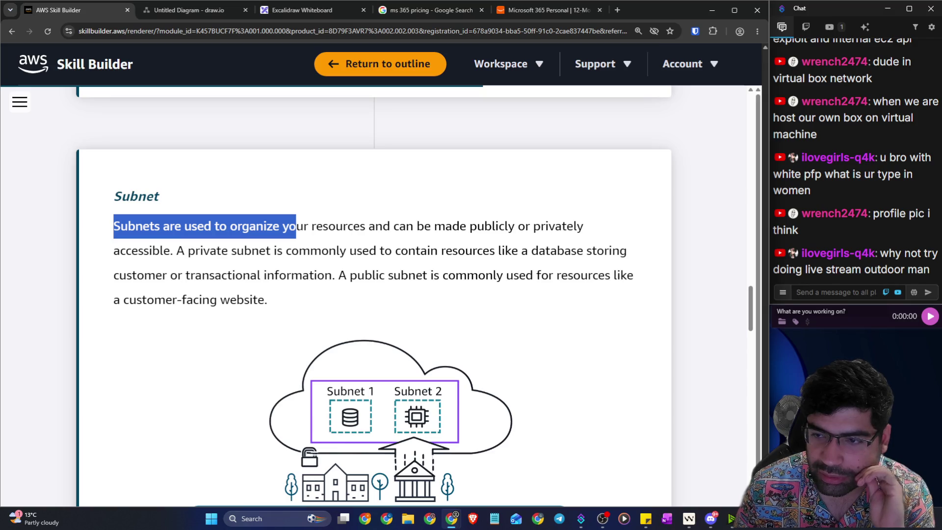
pyautogui.click(184, 242)
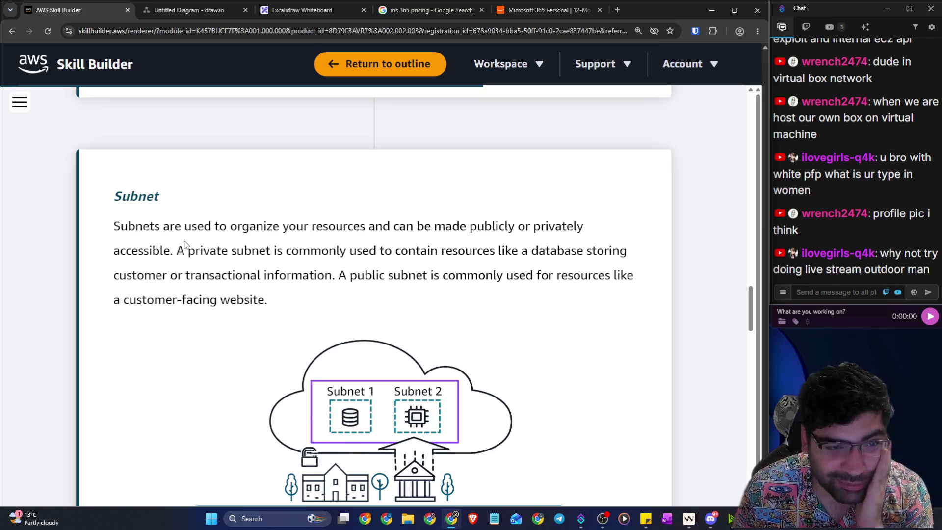
pyautogui.moveTo(200, 229); pyautogui.dragTo(307, 229)
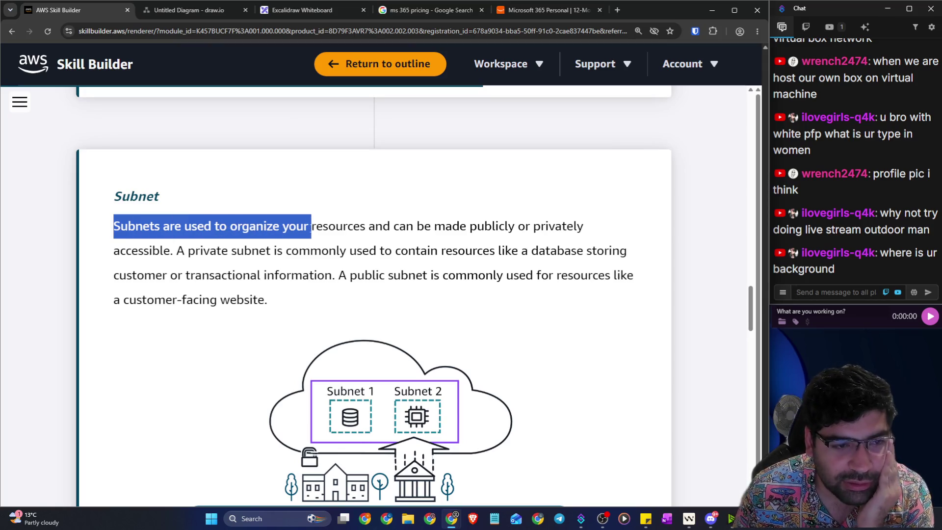
pyautogui.moveTo(311, 227); pyautogui.dragTo(594, 232)
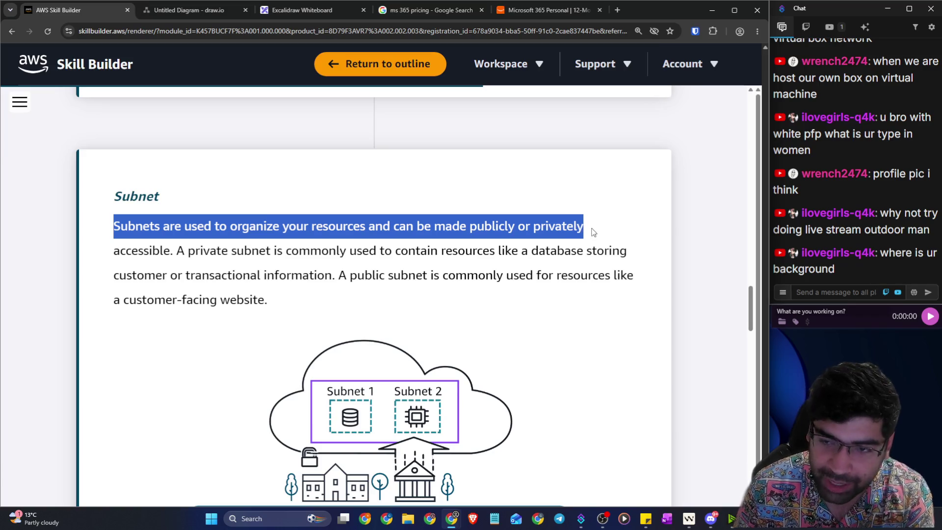
pyautogui.moveTo(114, 251); pyautogui.dragTo(631, 258)
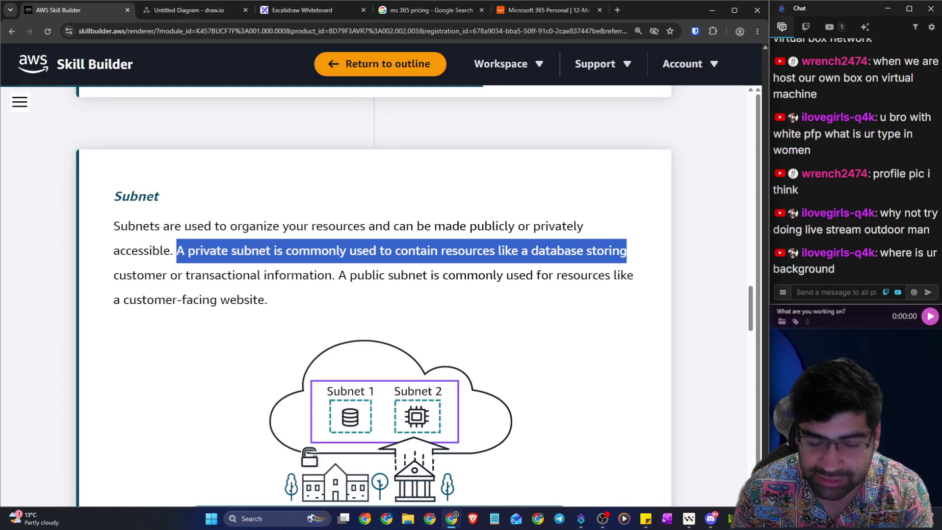
pyautogui.moveTo(338, 275); pyautogui.dragTo(627, 275)
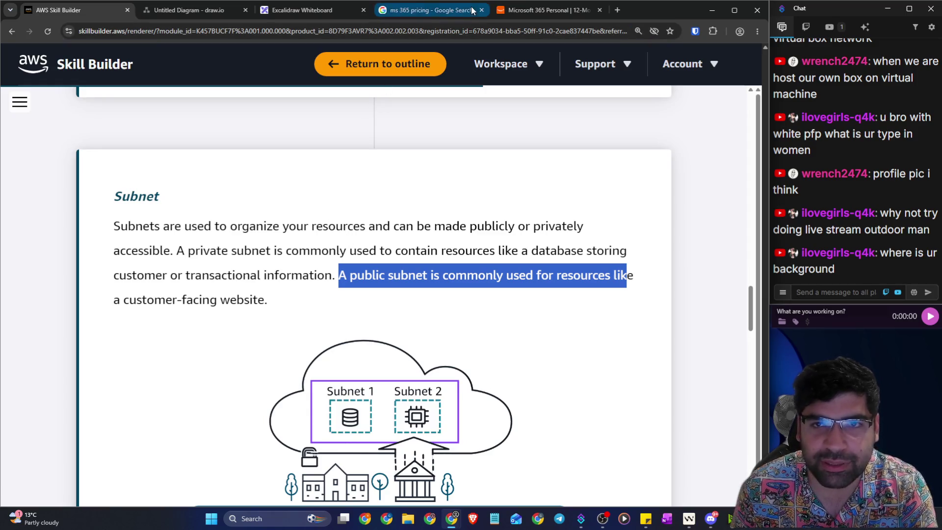
# Step: Back in Excalidraw, handwrite Country with a bracket branching down to States / Province
pyautogui.click(279, 12)
pyautogui.scroll(-10, 394, 121)
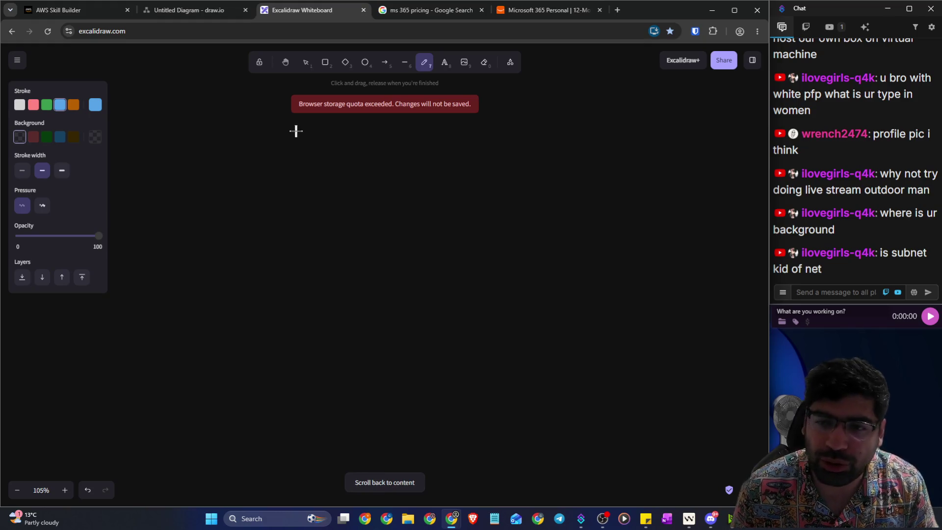
pyautogui.moveTo(331, 141)
pyautogui.mouseDown()
pyautogui.moveTo(311, 181)
pyautogui.moveTo(340, 185)
pyautogui.moveTo(345, 172)
pyautogui.moveTo(371, 175)
pyautogui.moveTo(401, 161)
pyautogui.moveTo(416, 205)
pyautogui.moveTo(375, 261)
pyautogui.moveTo(240, 300)
pyautogui.mouseUp()
pyautogui.moveTo(370, 263); pyautogui.dragTo(522, 294)
pyautogui.moveTo(225, 324); pyautogui.dragTo(315, 352)
pyautogui.moveTo(401, 291)
pyautogui.mouseDown()
pyautogui.moveTo(372, 354)
pyautogui.moveTo(458, 314)
pyautogui.moveTo(604, 318)
pyautogui.mouseUp()
# Step: Correct the label to read States and draw branches down to City A, City B and City C
pyautogui.scroll(-2, 540, 318)
pyautogui.moveTo(295, 249)
pyautogui.mouseDown()
pyautogui.moveTo(308, 243)
pyautogui.moveTo(333, 256)
pyautogui.mouseUp()
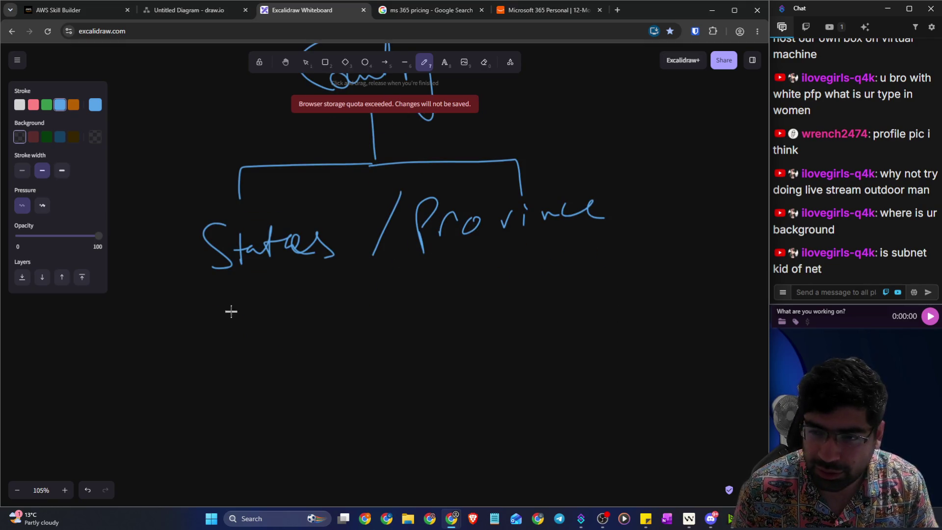
pyautogui.moveTo(214, 279)
pyautogui.mouseDown()
pyautogui.moveTo(622, 284)
pyautogui.moveTo(615, 259)
pyautogui.mouseUp()
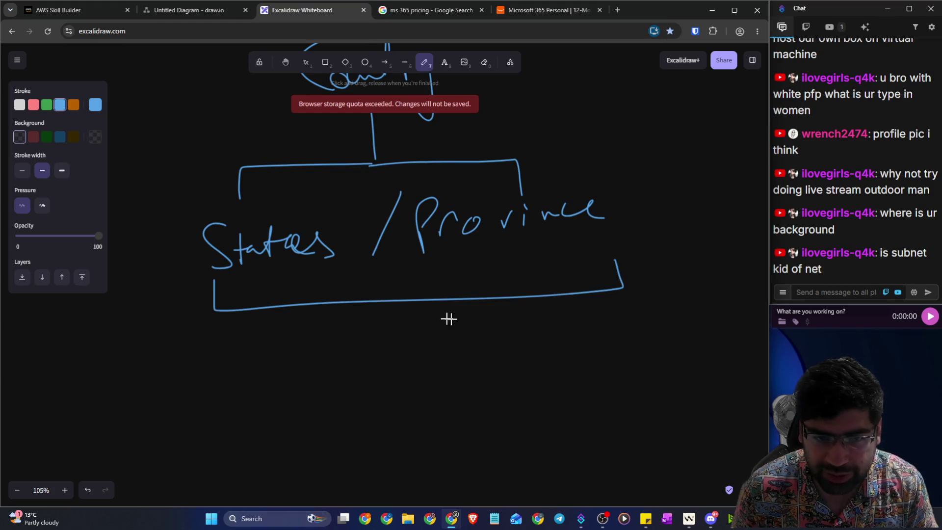
pyautogui.scroll(-1, 456, 319)
pyautogui.moveTo(385, 253)
pyautogui.mouseDown()
pyautogui.moveTo(179, 313)
pyautogui.moveTo(179, 328)
pyautogui.mouseUp()
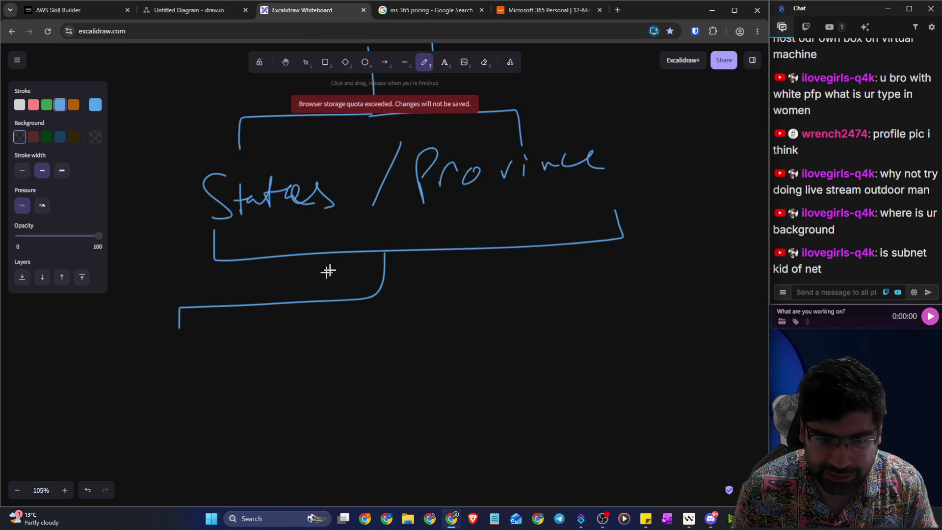
pyautogui.moveTo(386, 251)
pyautogui.mouseDown()
pyautogui.moveTo(396, 314)
pyautogui.moveTo(418, 278)
pyautogui.moveTo(591, 302)
pyautogui.mouseUp()
pyautogui.moveTo(160, 350)
pyautogui.mouseDown()
pyautogui.moveTo(226, 399)
pyautogui.moveTo(239, 367)
pyautogui.moveTo(253, 373)
pyautogui.mouseUp()
pyautogui.moveTo(405, 332)
pyautogui.mouseDown()
pyautogui.moveTo(416, 368)
pyautogui.moveTo(434, 349)
pyautogui.moveTo(423, 392)
pyautogui.moveTo(469, 330)
pyautogui.moveTo(462, 369)
pyautogui.mouseUp()
pyautogui.moveTo(587, 324); pyautogui.dragTo(572, 352)
pyautogui.moveTo(593, 334); pyautogui.dragTo(599, 353)
pyautogui.moveTo(599, 338)
pyautogui.mouseDown()
pyautogui.moveTo(609, 324)
pyautogui.moveTo(620, 336)
pyautogui.moveTo(614, 390)
pyautogui.mouseUp()
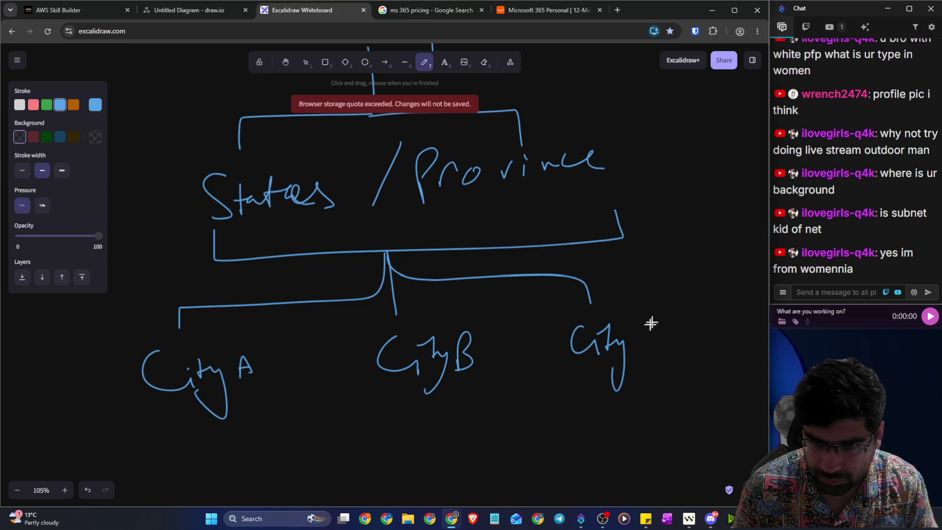
pyautogui.moveTo(663, 318); pyautogui.dragTo(666, 339)
# Step: Pan the canvas so the tree sits toward the left of the view
pyautogui.keyDown('ctrl'); pyautogui.scroll(-3, 505, 301); pyautogui.keyUp('ctrl')
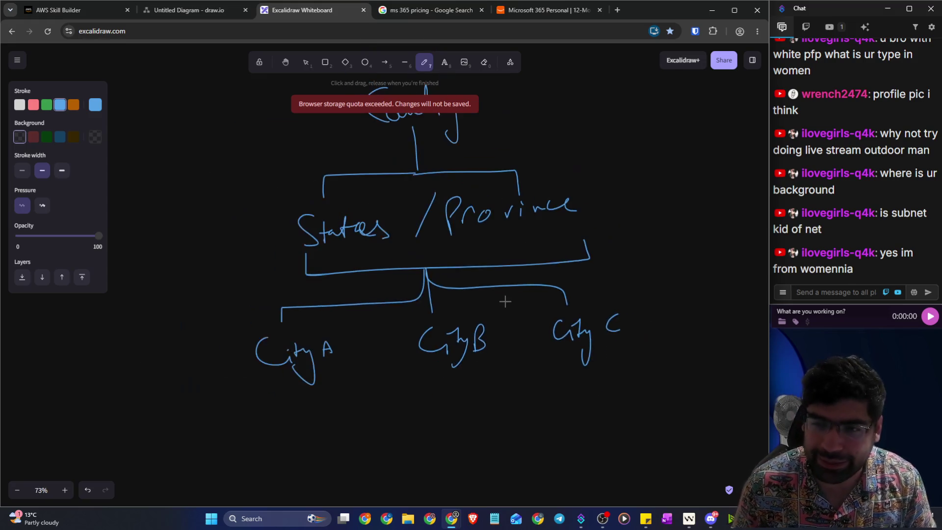
pyautogui.click(285, 62)
pyautogui.moveTo(432, 131)
pyautogui.mouseDown()
pyautogui.moveTo(272, 145)
pyautogui.moveTo(242, 137)
pyautogui.mouseUp()
pyautogui.click(427, 64)
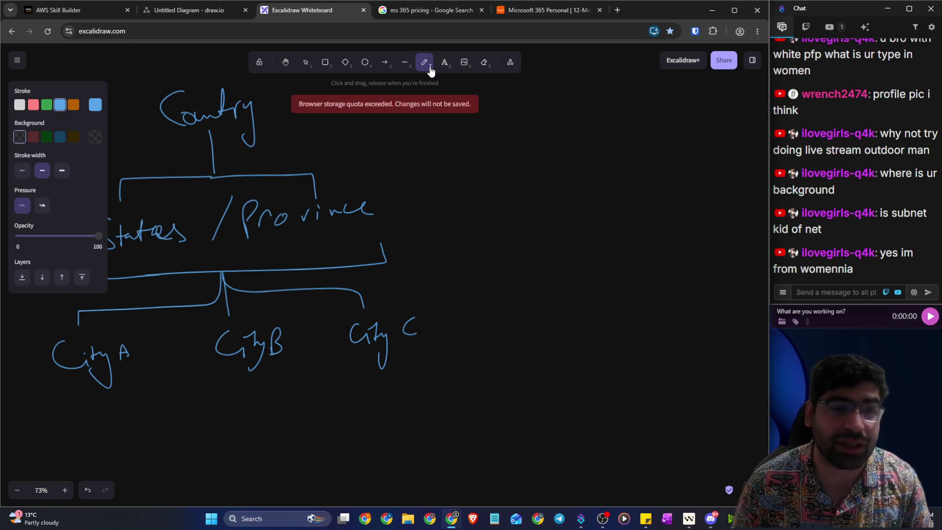
pyautogui.scroll(1, 531, 181)
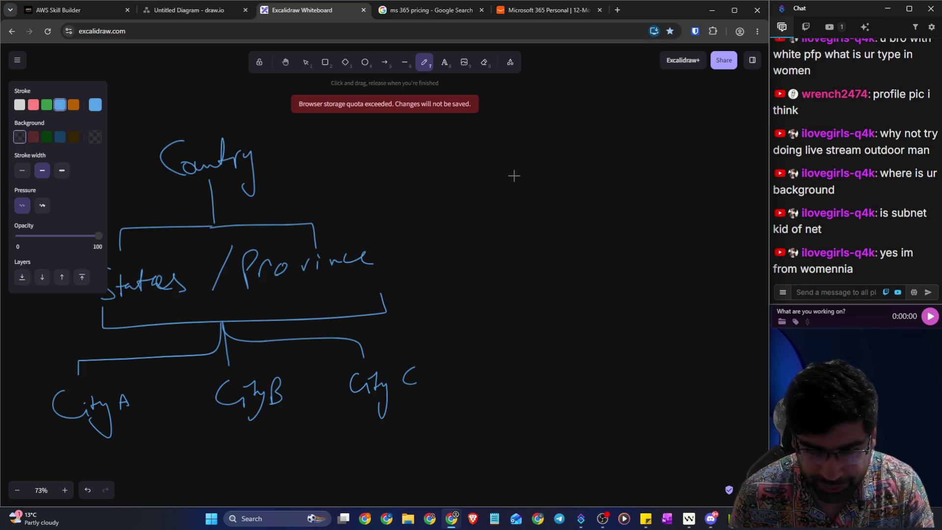
# Step: Write Internet and link it down to a box labelled Network, with ISP beside it
pyautogui.moveTo(552, 120)
pyautogui.mouseDown()
pyautogui.moveTo(603, 118)
pyautogui.moveTo(580, 158)
pyautogui.moveTo(616, 137)
pyautogui.moveTo(633, 147)
pyautogui.moveTo(686, 126)
pyautogui.moveTo(702, 134)
pyautogui.mouseUp()
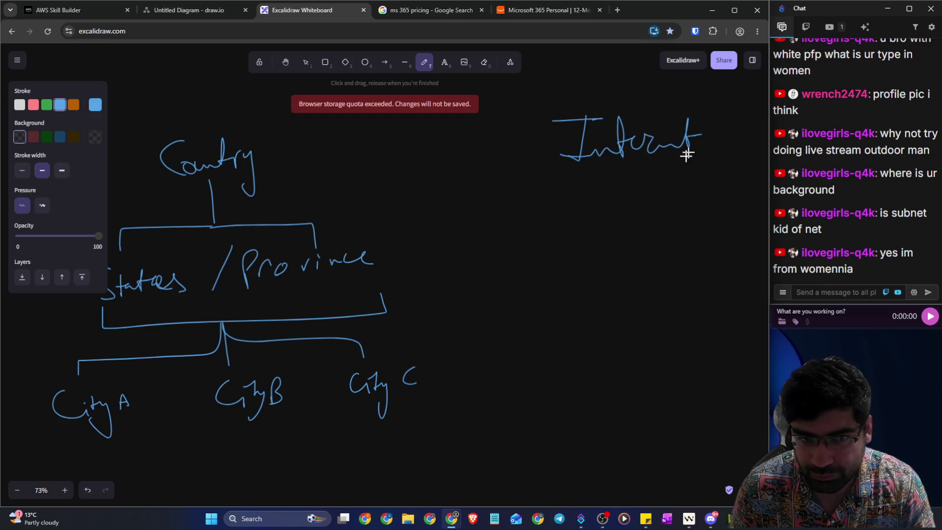
pyautogui.moveTo(609, 160)
pyautogui.mouseDown()
pyautogui.moveTo(536, 194)
pyautogui.moveTo(517, 236)
pyautogui.mouseUp()
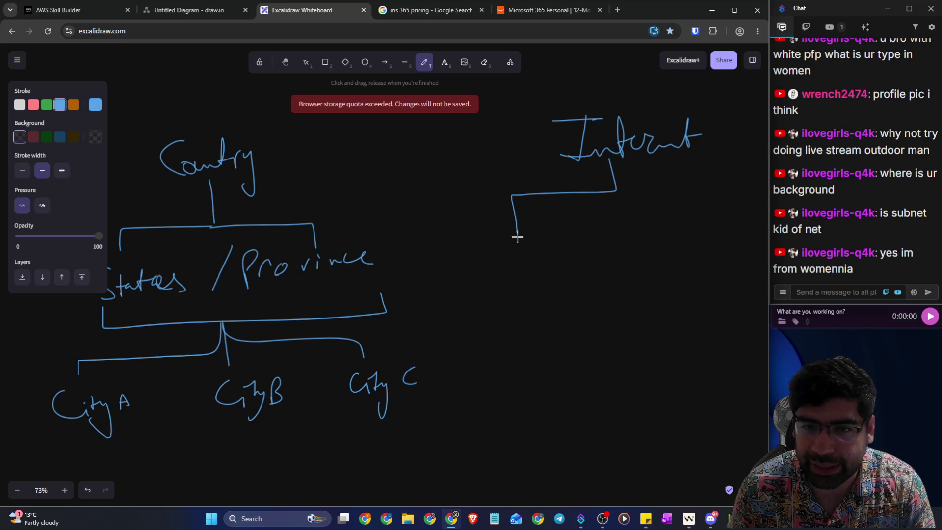
pyautogui.moveTo(614, 189)
pyautogui.mouseDown()
pyautogui.moveTo(726, 183)
pyautogui.moveTo(648, 234)
pyautogui.moveTo(524, 233)
pyautogui.mouseUp()
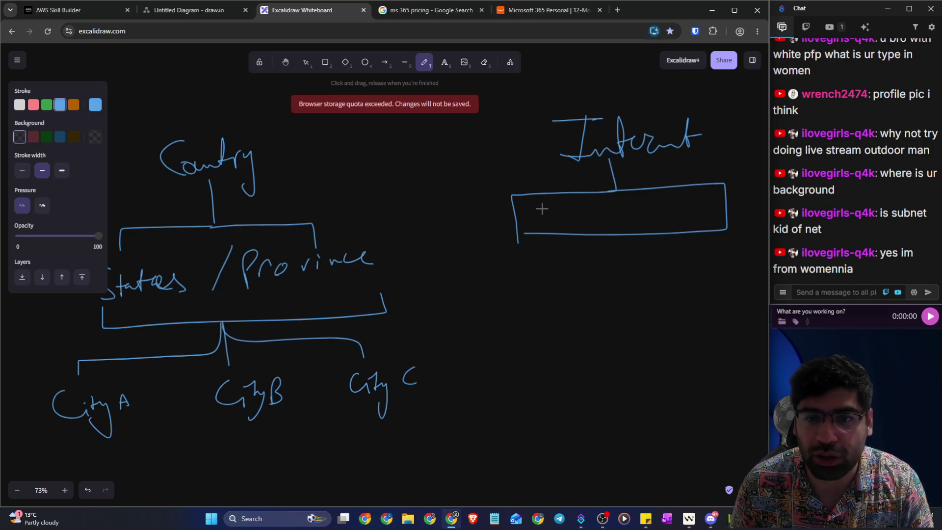
pyautogui.moveTo(568, 211)
pyautogui.mouseDown()
pyautogui.moveTo(617, 227)
pyautogui.moveTo(690, 223)
pyautogui.mouseUp()
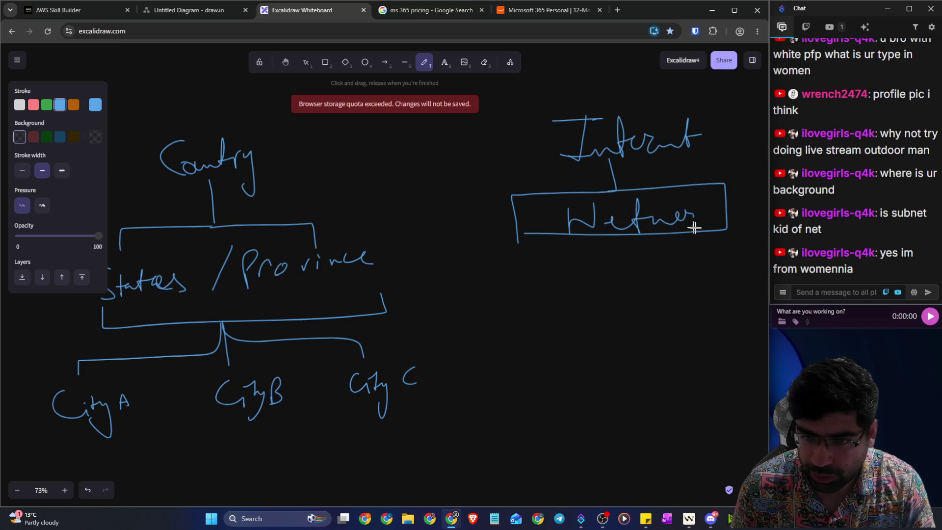
pyautogui.moveTo(574, 211)
pyautogui.mouseDown()
pyautogui.moveTo(571, 231)
pyautogui.moveTo(593, 204)
pyautogui.mouseUp()
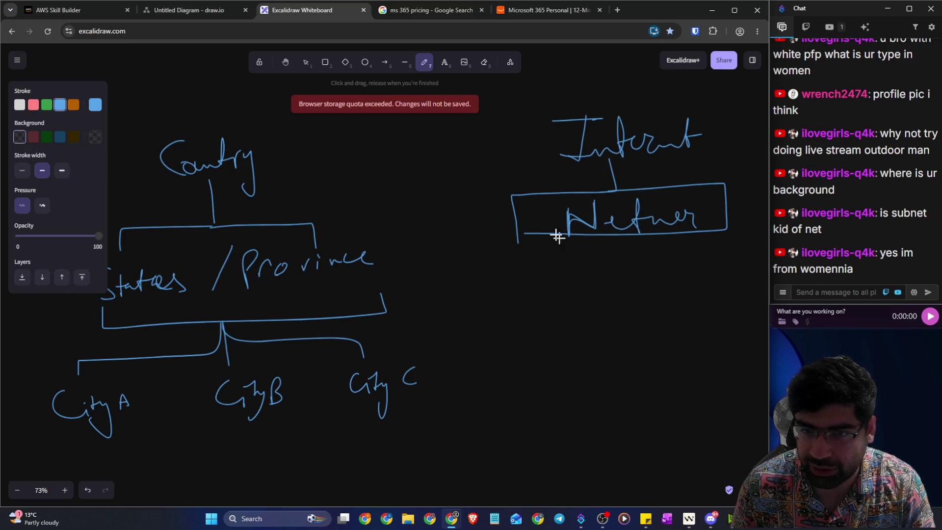
pyautogui.moveTo(457, 208); pyautogui.dragTo(501, 203)
pyautogui.moveTo(488, 203)
pyautogui.mouseDown()
pyautogui.moveTo(475, 228)
pyautogui.moveTo(506, 226)
pyautogui.moveTo(521, 206)
pyautogui.mouseUp()
# Step: Connect the Network box down to a Home box, undoing the last stroke
pyautogui.moveTo(635, 241); pyautogui.dragTo(501, 332)
pyautogui.moveTo(635, 286)
pyautogui.mouseDown()
pyautogui.moveTo(723, 281)
pyautogui.moveTo(744, 316)
pyautogui.moveTo(512, 326)
pyautogui.mouseUp()
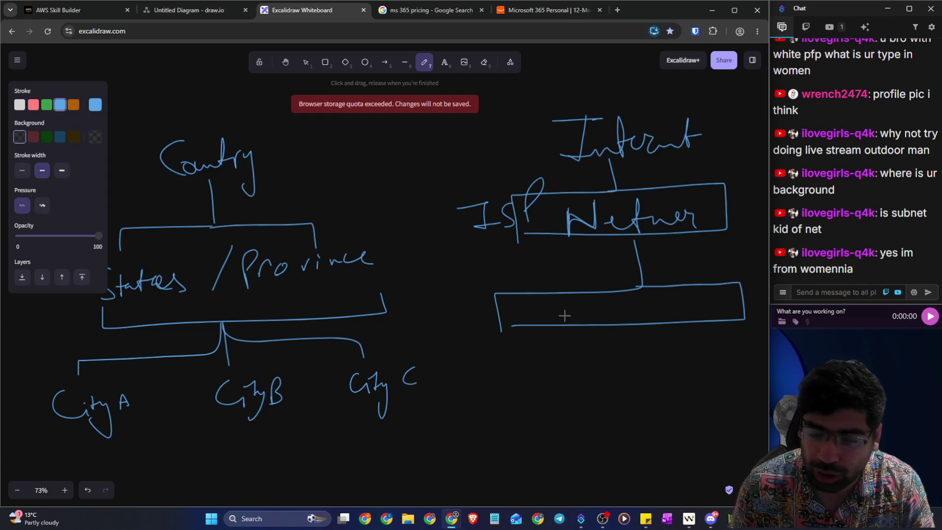
pyautogui.moveTo(540, 322)
pyautogui.mouseDown()
pyautogui.moveTo(612, 304)
pyautogui.moveTo(671, 320)
pyautogui.moveTo(681, 289)
pyautogui.moveTo(687, 313)
pyautogui.moveTo(732, 304)
pyautogui.mouseUp()
pyautogui.hotkey('ctrl', 'z')
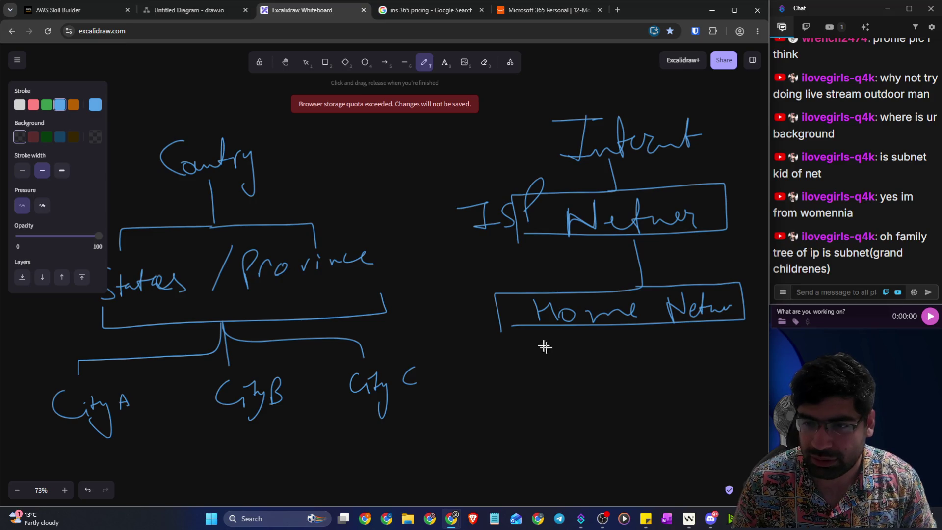
# Step: Handwrite Network on an empty area of the canvas
pyautogui.scroll(-6, 358, 301)
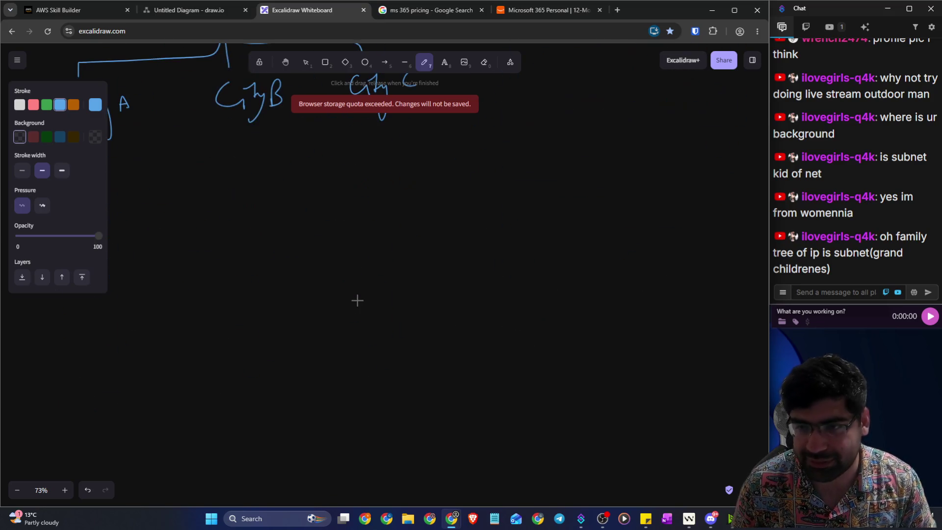
pyautogui.scroll(-1, 314, 230)
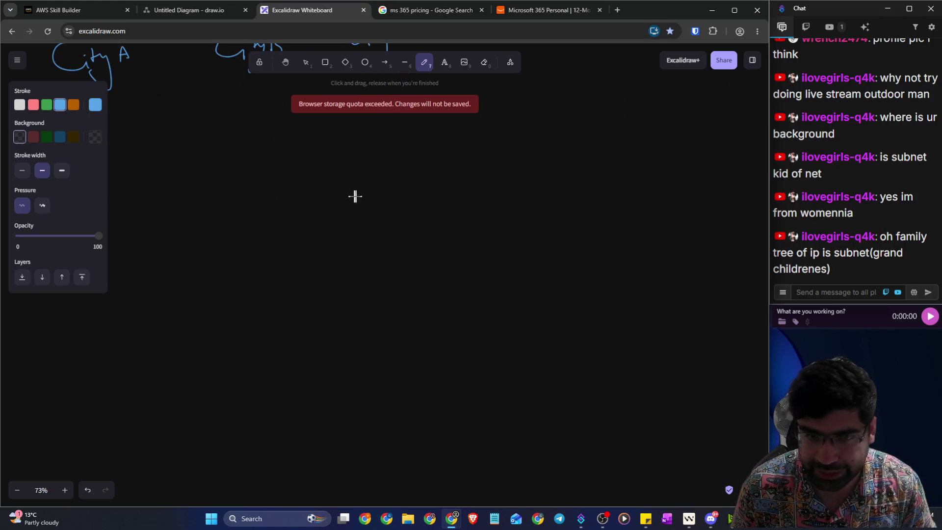
pyautogui.moveTo(327, 206)
pyautogui.mouseDown()
pyautogui.moveTo(326, 188)
pyautogui.moveTo(351, 163)
pyautogui.moveTo(388, 197)
pyautogui.mouseUp()
pyautogui.moveTo(404, 156)
pyautogui.mouseDown()
pyautogui.moveTo(411, 201)
pyautogui.moveTo(423, 174)
pyautogui.mouseUp()
pyautogui.moveTo(427, 177)
pyautogui.mouseDown()
pyautogui.moveTo(435, 202)
pyautogui.moveTo(475, 180)
pyautogui.moveTo(490, 194)
pyautogui.mouseUp()
pyautogui.moveTo(492, 197); pyautogui.dragTo(505, 166)
pyautogui.moveTo(516, 144)
pyautogui.mouseDown()
pyautogui.moveTo(514, 184)
pyautogui.moveTo(539, 177)
pyautogui.mouseUp()
pyautogui.moveTo(424, 207)
pyautogui.mouseDown()
pyautogui.moveTo(434, 244)
pyautogui.moveTo(289, 253)
pyautogui.moveTo(294, 275)
pyautogui.mouseUp()
# Step: Draw a bracket under Network branching to Subnet 1 and Subnet 2
pyautogui.moveTo(428, 245); pyautogui.dragTo(577, 260)
pyautogui.moveTo(256, 298); pyautogui.dragTo(245, 329)
pyautogui.moveTo(268, 310); pyautogui.dragTo(290, 321)
pyautogui.moveTo(289, 294)
pyautogui.mouseDown()
pyautogui.moveTo(289, 319)
pyautogui.moveTo(359, 309)
pyautogui.mouseUp()
pyautogui.moveTo(367, 290)
pyautogui.mouseDown()
pyautogui.moveTo(374, 318)
pyautogui.moveTo(379, 296)
pyautogui.moveTo(395, 320)
pyautogui.mouseUp()
pyautogui.moveTo(548, 271)
pyautogui.mouseDown()
pyautogui.moveTo(544, 311)
pyautogui.moveTo(614, 292)
pyautogui.mouseUp()
pyautogui.moveTo(614, 270)
pyautogui.mouseDown()
pyautogui.moveTo(617, 301)
pyautogui.moveTo(692, 307)
pyautogui.mouseUp()
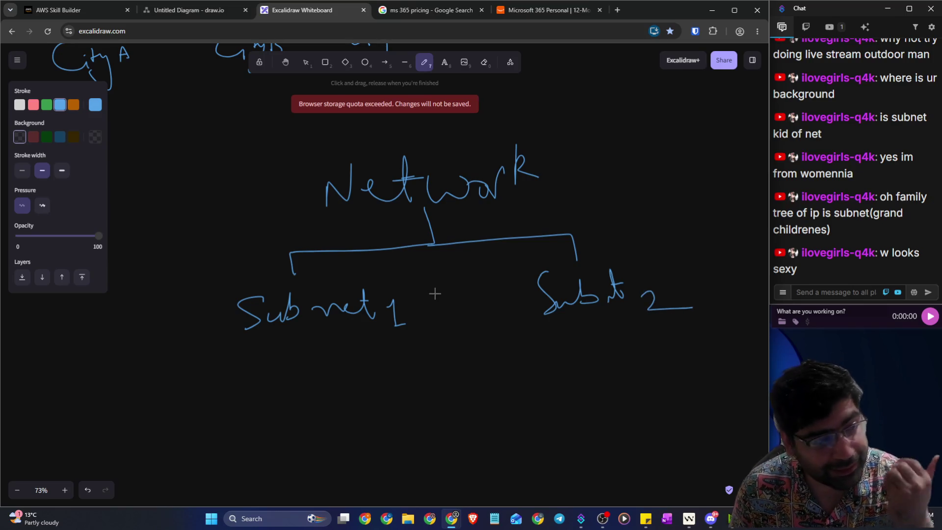
# Step: Below it, sketch a house with a triangular roof, right wall and floor
pyautogui.scroll(-1, 435, 293)
pyautogui.scroll(-4, 430, 288)
pyautogui.moveTo(369, 150); pyautogui.dragTo(264, 236)
pyautogui.moveTo(375, 138)
pyautogui.mouseDown()
pyautogui.moveTo(488, 206)
pyautogui.moveTo(276, 217)
pyautogui.moveTo(286, 324)
pyautogui.mouseUp()
pyautogui.moveTo(493, 212)
pyautogui.mouseDown()
pyautogui.moveTo(490, 297)
pyautogui.moveTo(284, 317)
pyautogui.mouseUp()
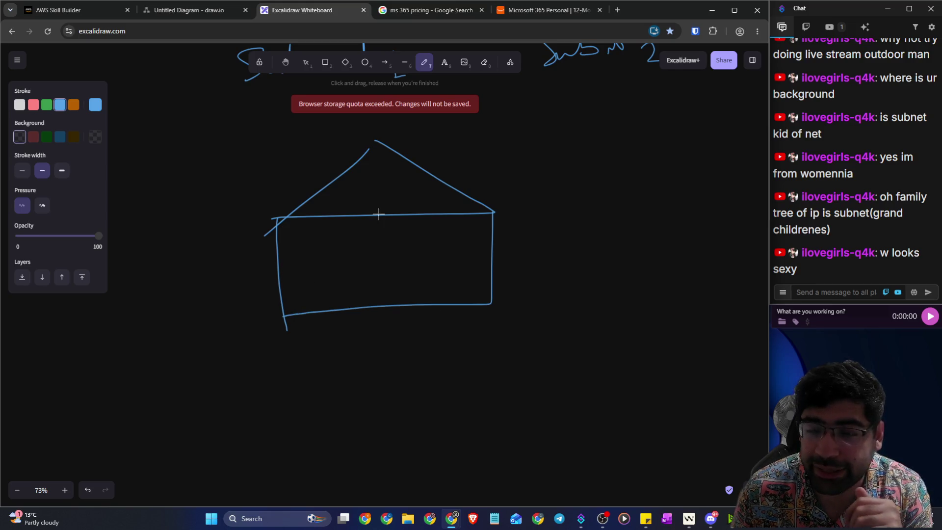
# Step: Divide the house with a roof centre line, a horizontal floor line and vertical room dividers, and start a frame
pyautogui.moveTo(374, 143); pyautogui.dragTo(386, 214)
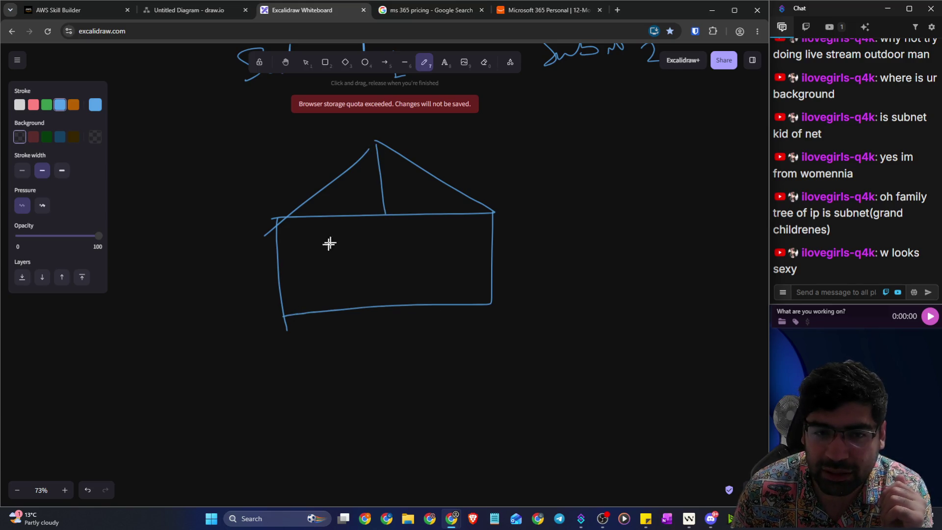
pyautogui.moveTo(285, 265); pyautogui.dragTo(492, 260)
pyautogui.moveTo(365, 217)
pyautogui.mouseDown()
pyautogui.moveTo(374, 273)
pyautogui.moveTo(422, 304)
pyautogui.mouseUp()
pyautogui.moveTo(346, 262); pyautogui.dragTo(349, 307)
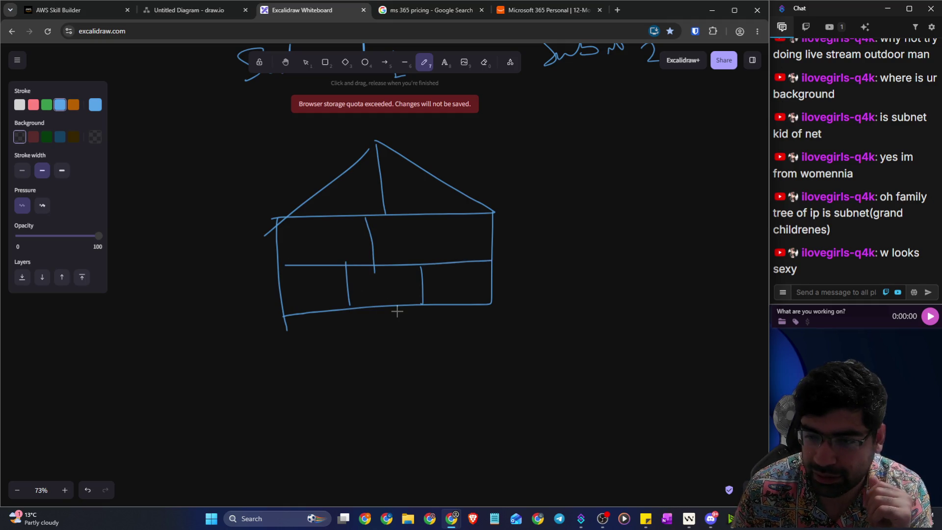
pyautogui.moveTo(487, 137)
pyautogui.mouseDown()
pyautogui.moveTo(458, 131)
pyautogui.moveTo(246, 319)
pyautogui.moveTo(543, 240)
pyautogui.moveTo(460, 132)
pyautogui.mouseUp()
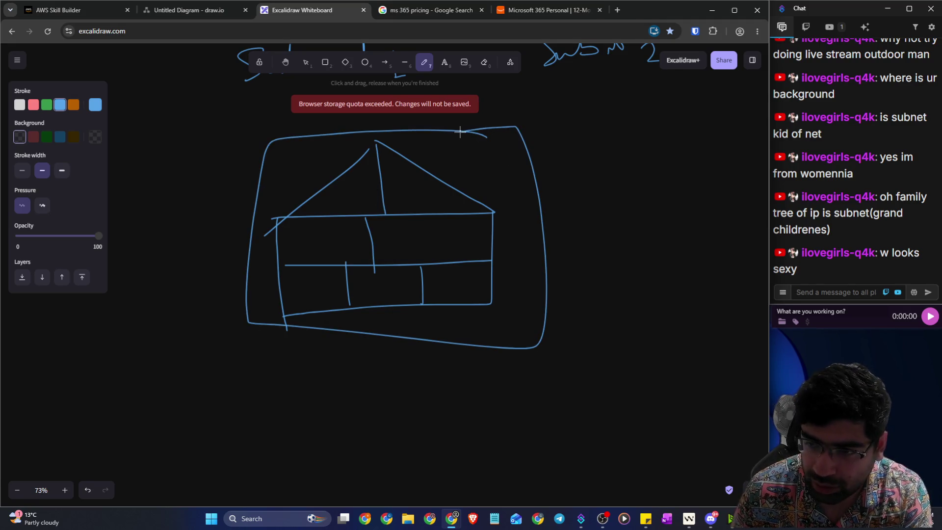
# Step: Add check marks in the roof and rooms, then erase the ticks and roof lines
pyautogui.moveTo(349, 181); pyautogui.dragTo(418, 172)
pyautogui.moveTo(330, 229); pyautogui.dragTo(420, 221)
pyautogui.moveTo(318, 278); pyautogui.dragTo(473, 261)
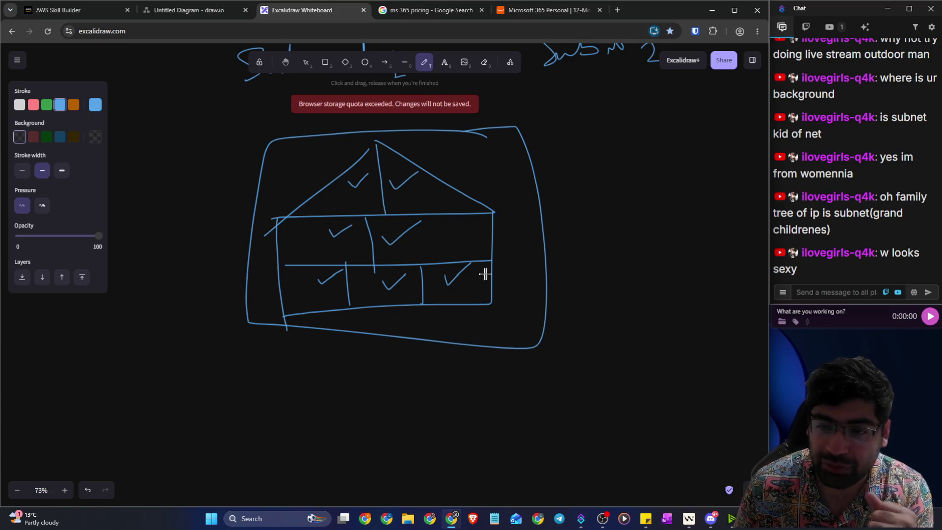
pyautogui.click(476, 70)
pyautogui.moveTo(467, 246)
pyautogui.mouseDown()
pyautogui.moveTo(459, 274)
pyautogui.moveTo(393, 236)
pyautogui.moveTo(345, 233)
pyautogui.moveTo(322, 280)
pyautogui.moveTo(389, 289)
pyautogui.moveTo(357, 172)
pyautogui.moveTo(412, 186)
pyautogui.moveTo(436, 179)
pyautogui.moveTo(372, 185)
pyautogui.mouseUp()
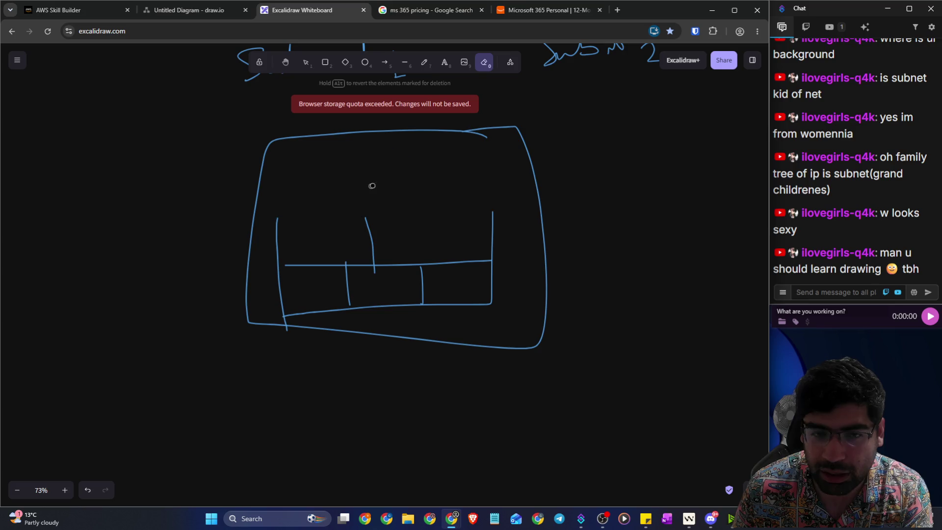
# Step: Redraw the roof line over the house and add two stick figures with heads and arms
pyautogui.click(430, 66)
pyautogui.moveTo(280, 220)
pyautogui.mouseDown()
pyautogui.moveTo(326, 154)
pyautogui.moveTo(437, 206)
pyautogui.moveTo(436, 220)
pyautogui.mouseUp()
pyautogui.moveTo(335, 220); pyautogui.dragTo(260, 221)
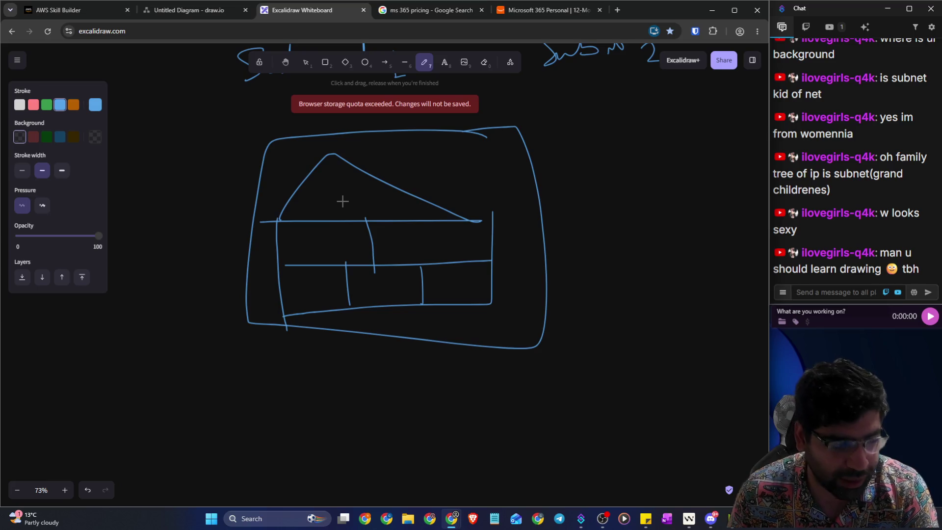
pyautogui.moveTo(334, 173)
pyautogui.mouseDown()
pyautogui.moveTo(318, 191)
pyautogui.moveTo(329, 195)
pyautogui.moveTo(326, 210)
pyautogui.moveTo(343, 216)
pyautogui.moveTo(308, 207)
pyautogui.moveTo(332, 202)
pyautogui.moveTo(323, 222)
pyautogui.moveTo(338, 189)
pyautogui.moveTo(312, 204)
pyautogui.mouseUp()
pyautogui.click(484, 63)
pyautogui.click(424, 62)
pyautogui.moveTo(407, 221)
pyautogui.mouseDown()
pyautogui.moveTo(431, 225)
pyautogui.moveTo(417, 231)
pyautogui.moveTo(405, 261)
pyautogui.moveTo(437, 260)
pyautogui.mouseUp()
pyautogui.moveTo(461, 227)
pyautogui.mouseDown()
pyautogui.moveTo(455, 237)
pyautogui.moveTo(436, 226)
pyautogui.moveTo(469, 233)
pyautogui.moveTo(453, 258)
pyautogui.moveTo(481, 257)
pyautogui.mouseUp()
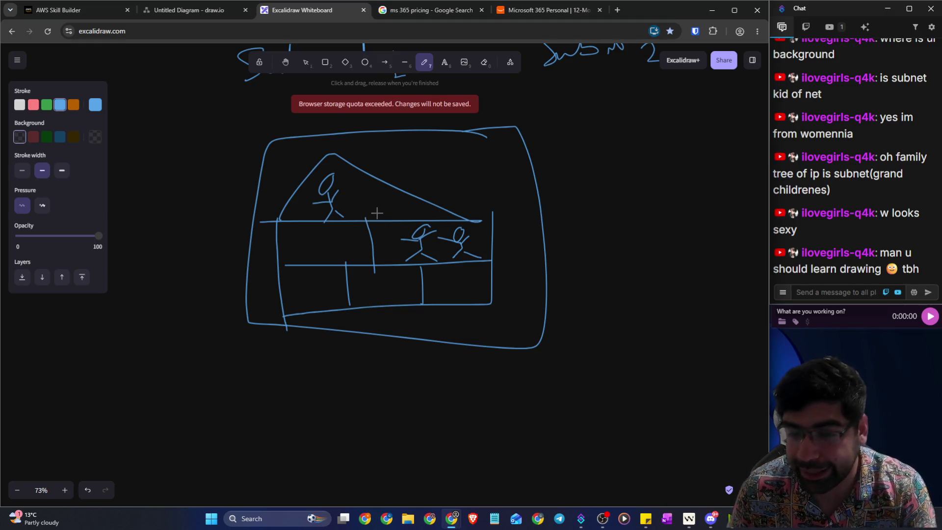
# Step: On blank canvas, handwrite Subnet with a downward arrow beneath it
pyautogui.scroll(-10, 375, 213)
pyautogui.moveTo(247, 169)
pyautogui.mouseDown()
pyautogui.moveTo(232, 211)
pyautogui.moveTo(387, 175)
pyautogui.mouseUp()
pyautogui.moveTo(290, 213)
pyautogui.mouseDown()
pyautogui.moveTo(286, 253)
pyautogui.moveTo(317, 249)
pyautogui.mouseUp()
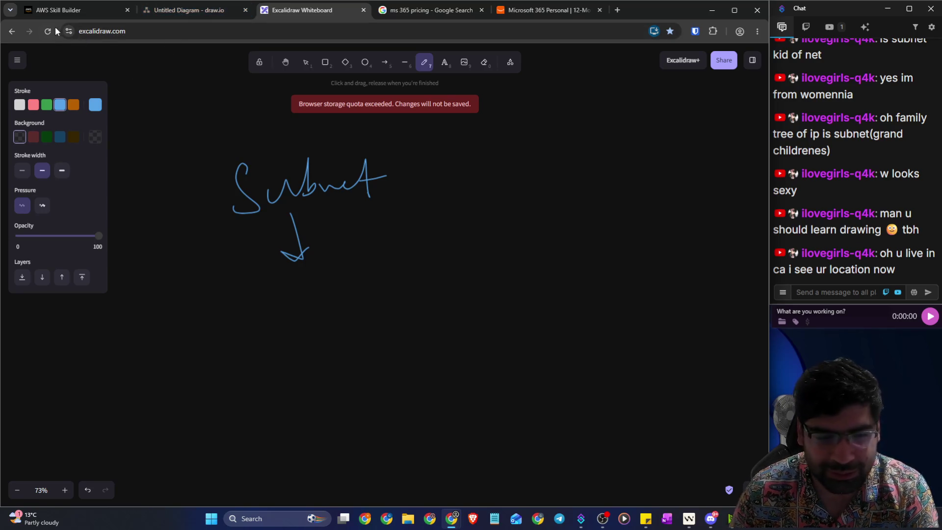
pyautogui.click(73, 10)
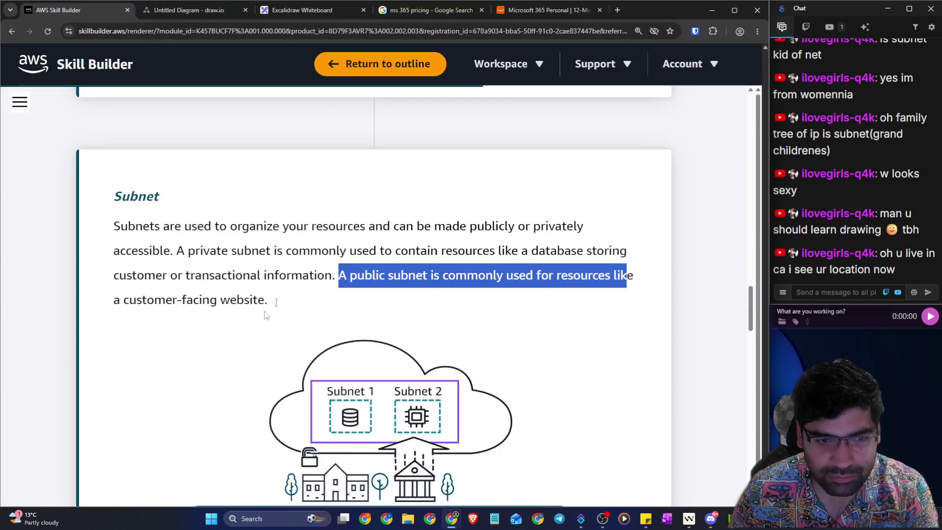
pyautogui.scroll(-3, 216, 341)
pyautogui.scroll(3, 227, 235)
pyautogui.moveTo(347, 276); pyautogui.dragTo(648, 273)
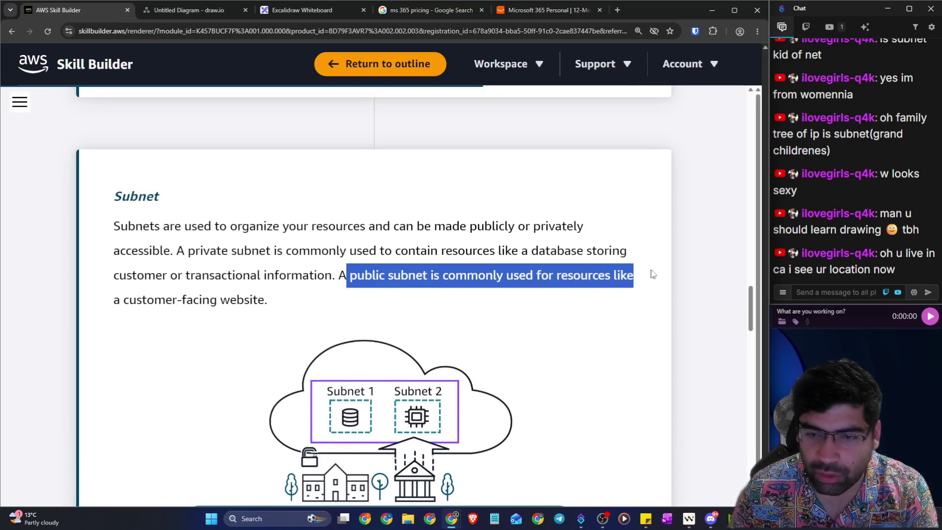
pyautogui.click(190, 10)
pyautogui.click(339, 12)
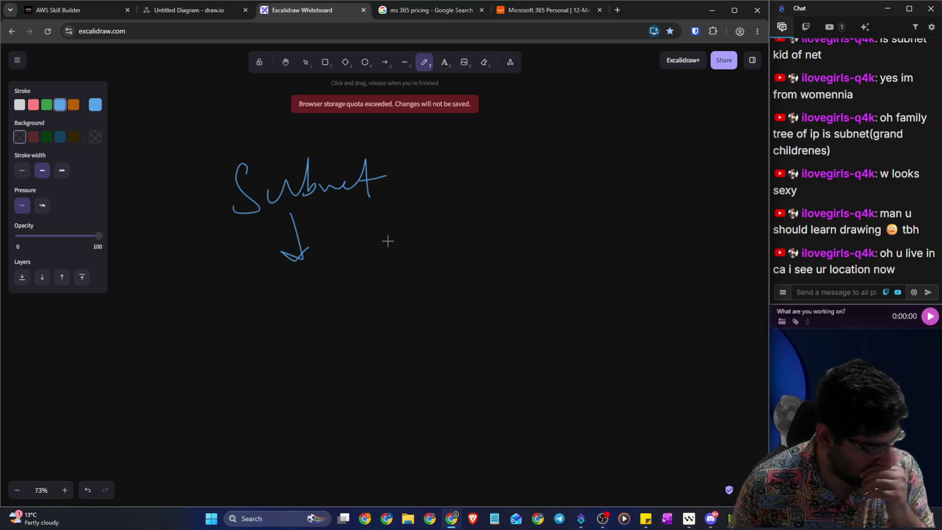
pyautogui.scroll(-5, 387, 241)
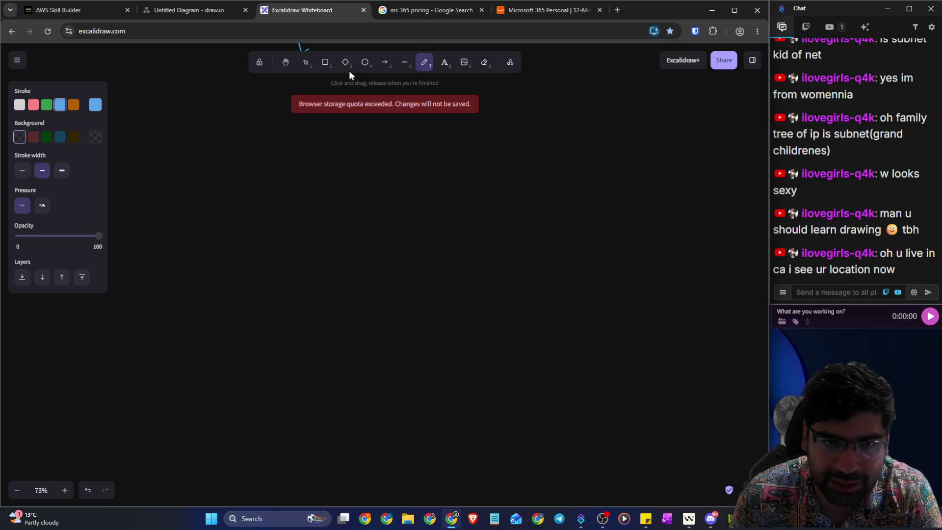
# Step: Draw a large rectangle for the house body and a pointed roof over it
pyautogui.click(324, 62)
pyautogui.moveTo(250, 207)
pyautogui.mouseDown()
pyautogui.moveTo(420, 464)
pyautogui.moveTo(643, 467)
pyautogui.moveTo(617, 474)
pyautogui.mouseUp()
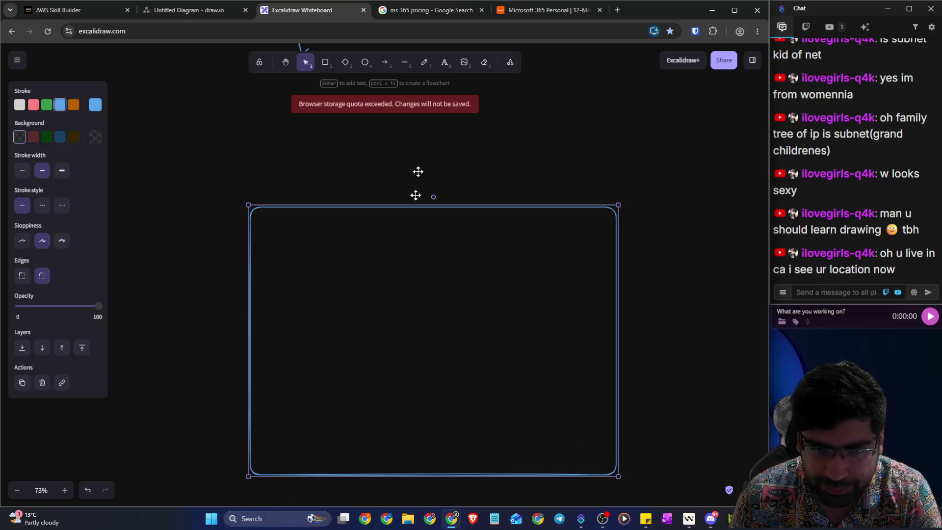
pyautogui.click(424, 62)
pyautogui.moveTo(252, 210)
pyautogui.mouseDown()
pyautogui.moveTo(398, 110)
pyautogui.moveTo(486, 120)
pyautogui.moveTo(605, 205)
pyautogui.mouseUp()
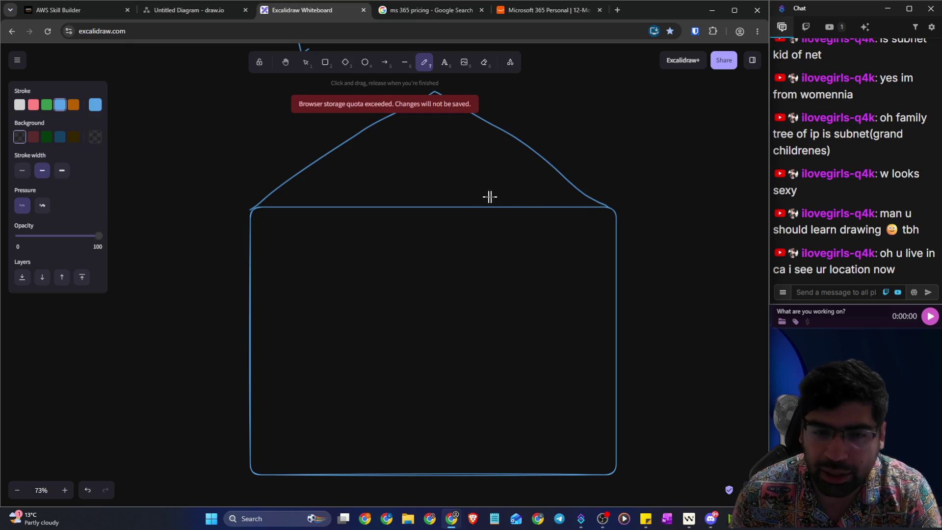
pyautogui.keyDown('ctrl'); pyautogui.scroll(-1, 439, 206); pyautogui.keyUp('ctrl')
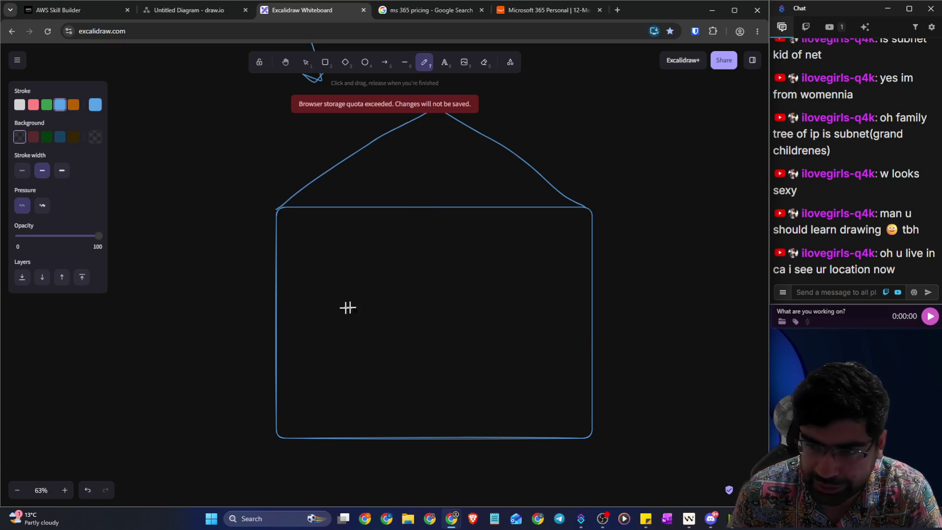
# Step: Split the house into two upper and three lower rooms, and handwrite a label lower-left
pyautogui.moveTo(277, 301); pyautogui.dragTo(584, 295)
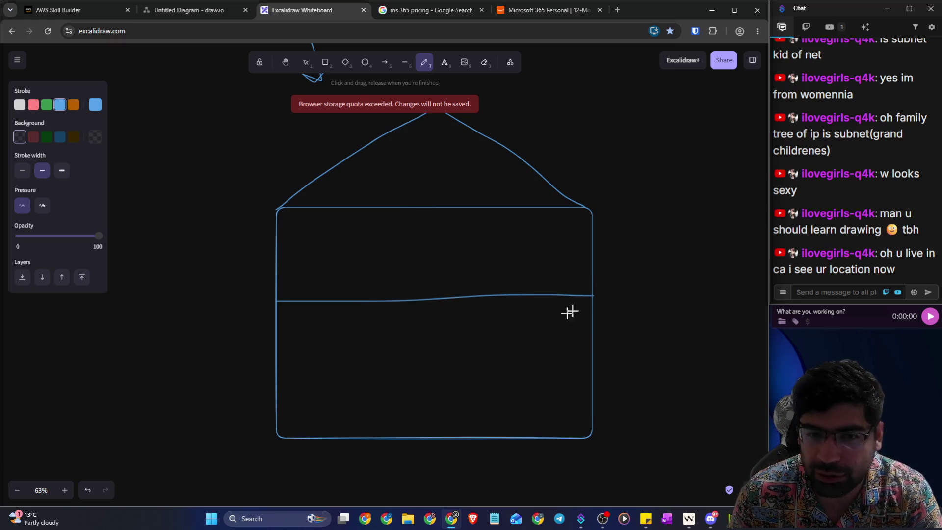
pyautogui.moveTo(435, 205)
pyautogui.mouseDown()
pyautogui.moveTo(439, 302)
pyautogui.moveTo(399, 397)
pyautogui.moveTo(397, 434)
pyautogui.mouseUp()
pyautogui.moveTo(510, 299); pyautogui.dragTo(511, 432)
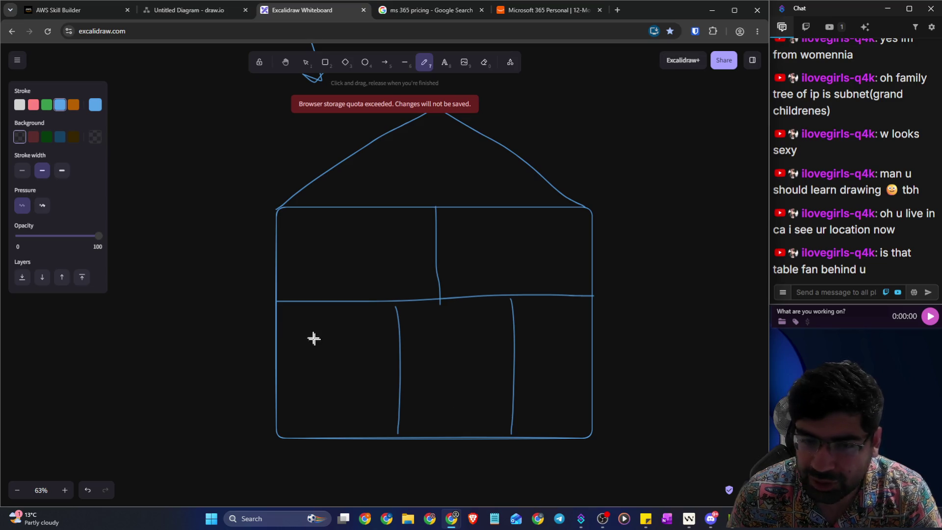
pyautogui.moveTo(294, 347)
pyautogui.mouseDown()
pyautogui.moveTo(309, 315)
pyautogui.moveTo(293, 348)
pyautogui.moveTo(330, 326)
pyautogui.moveTo(367, 333)
pyautogui.moveTo(374, 352)
pyautogui.mouseUp()
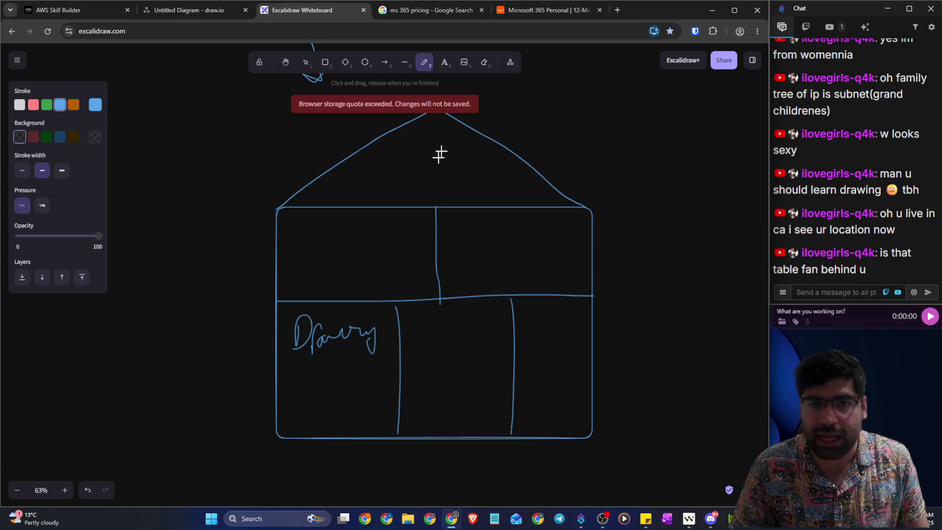
# Step: Erase the handwritten label and type Drawing room in the lower-left room
pyautogui.click(483, 62)
pyautogui.moveTo(311, 333); pyautogui.dragTo(375, 341)
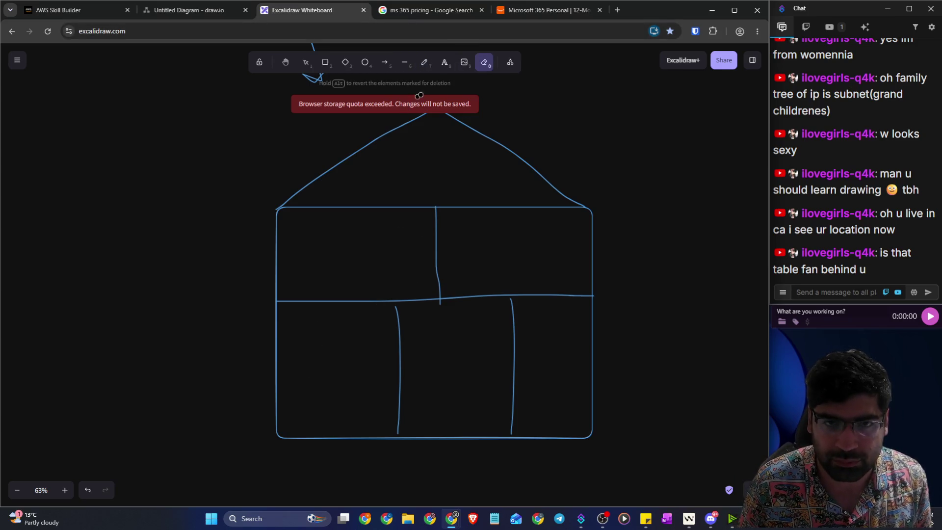
pyautogui.click(446, 68)
pyautogui.click(315, 314)
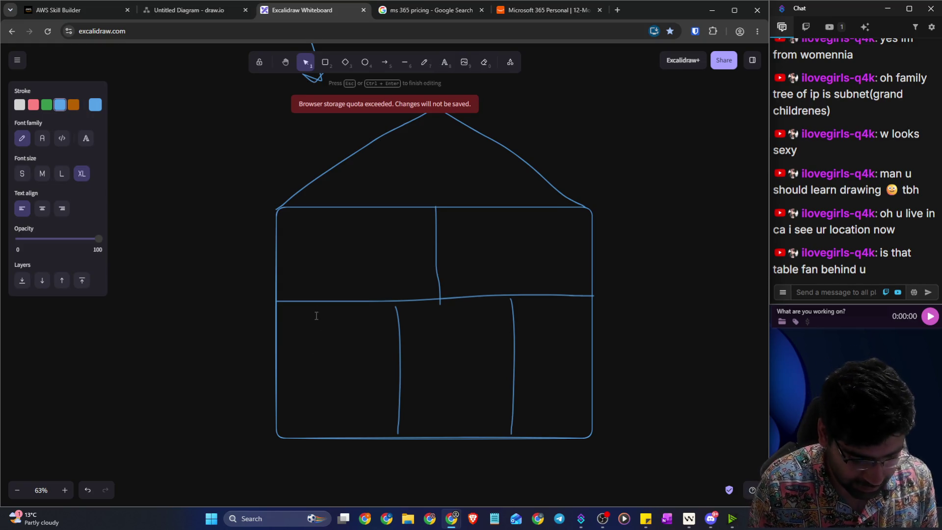
pyautogui.write('Drawing room')
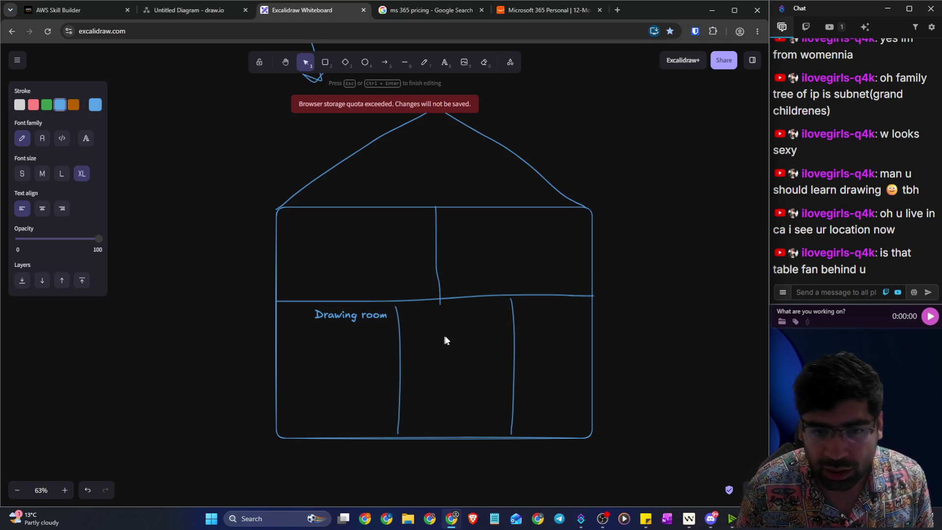
pyautogui.press('Escape')
# Step: Label the middle lower room washroom and the upper-left room Bedroom
pyautogui.click(444, 63)
pyautogui.click(445, 315)
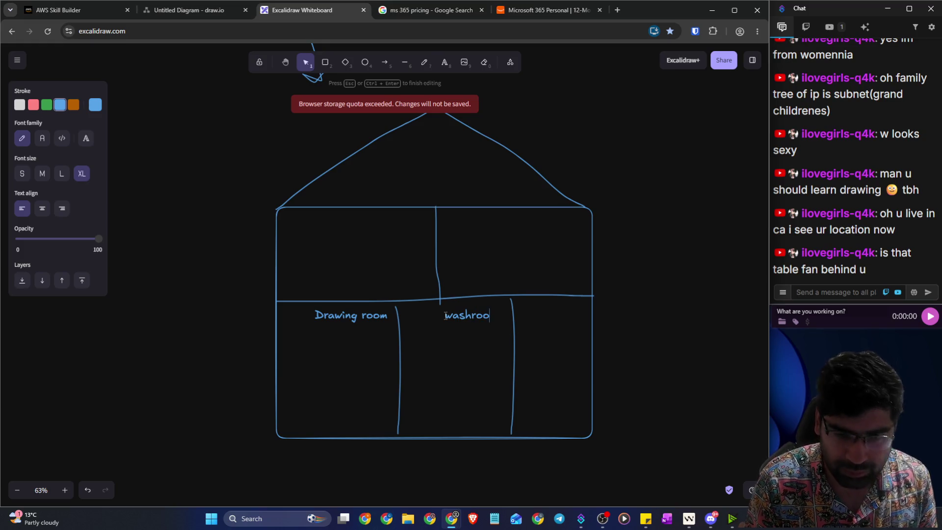
pyautogui.write('m')
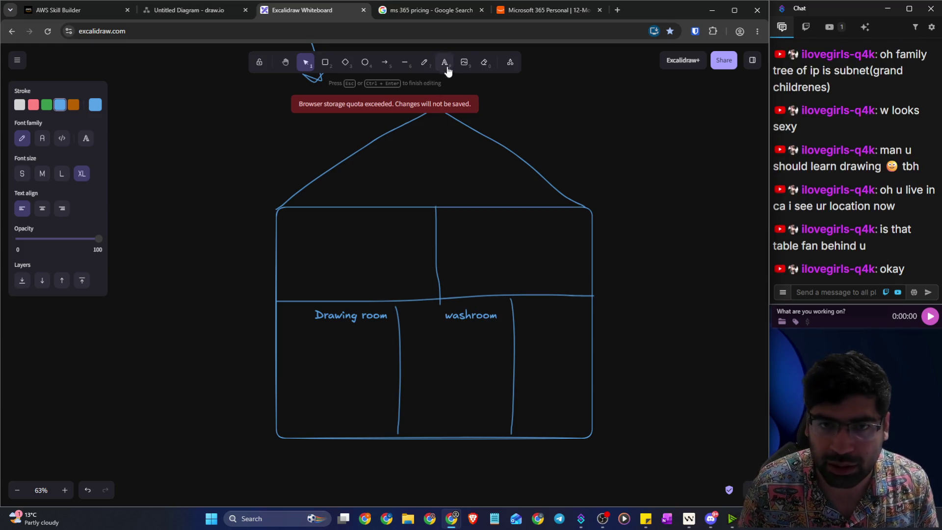
pyautogui.click(444, 63)
pyautogui.click(302, 221)
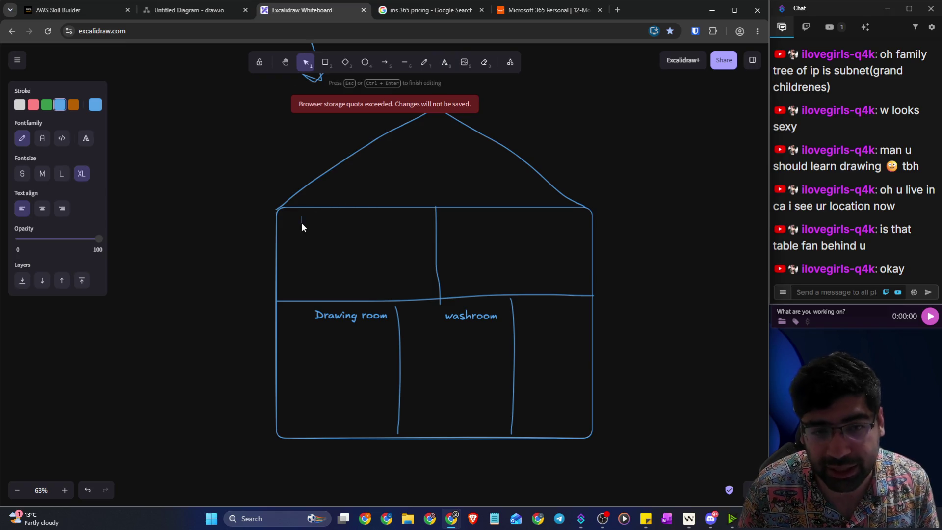
pyautogui.write('Bedroom')
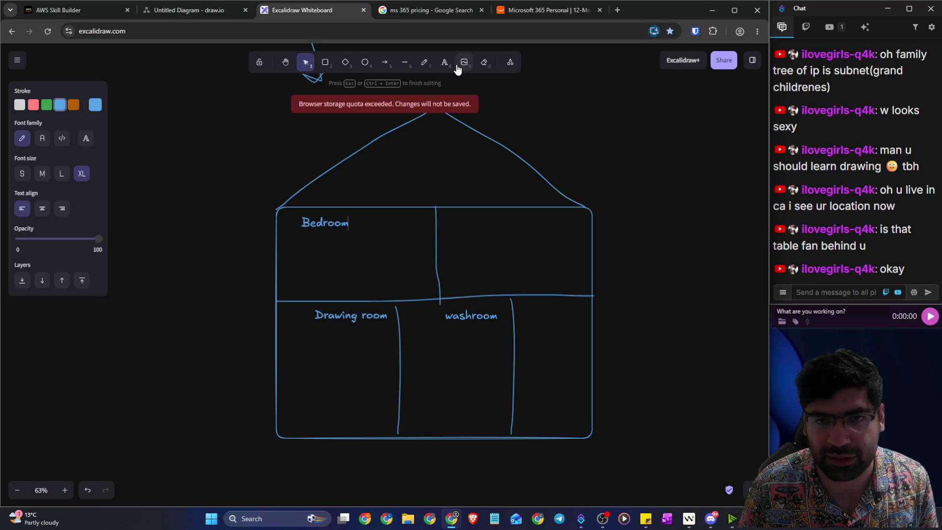
# Step: Label the upper-right room Workroom and the lower-right room kitchen
pyautogui.click(444, 63)
pyautogui.click(496, 224)
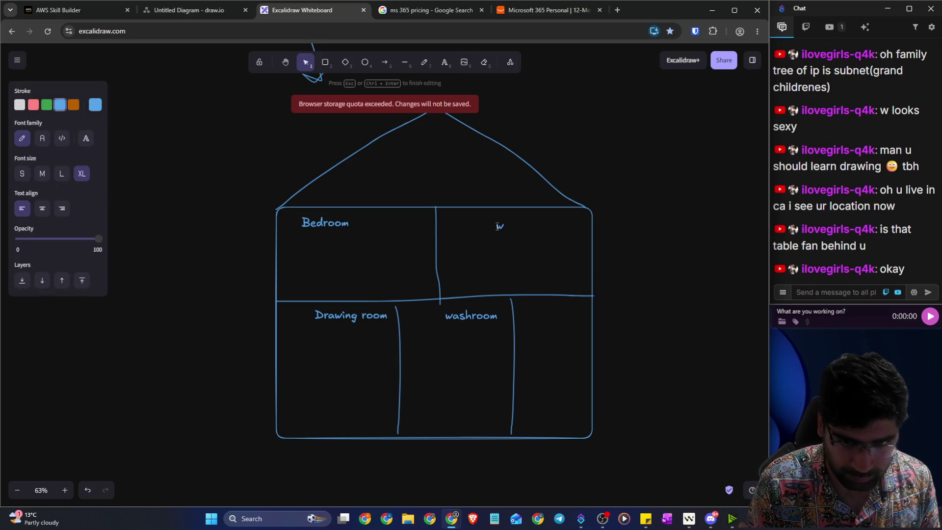
pyautogui.write('Workr')
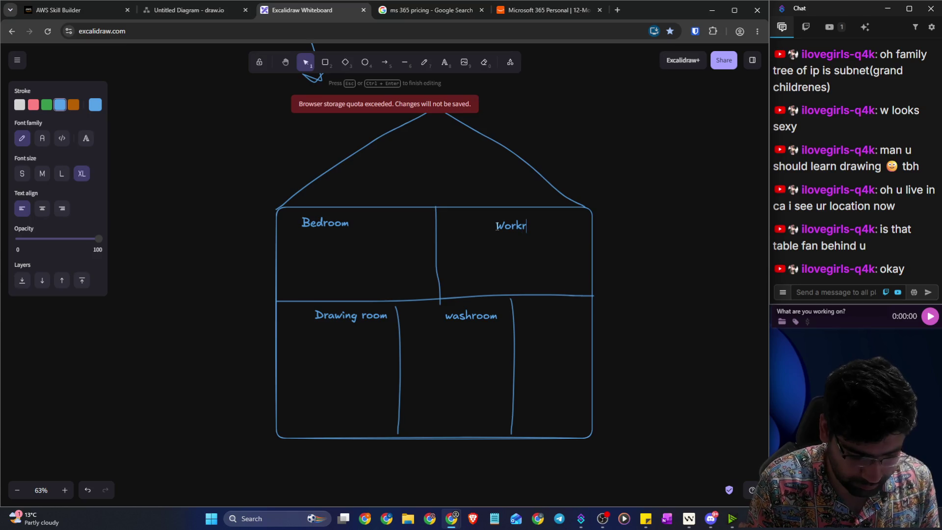
pyautogui.write('oom')
pyautogui.press('Escape')
pyautogui.press('t')
pyautogui.click(535, 317)
pyautogui.write('chen')
pyautogui.click(661, 291)
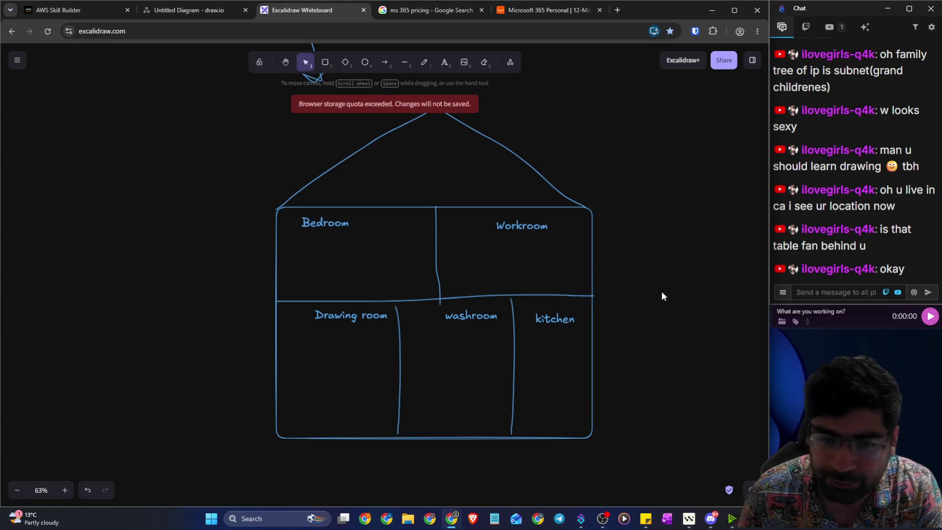
pyautogui.keyDown('ctrl'); pyautogui.scroll(2, 382, 284); pyautogui.keyUp('ctrl')
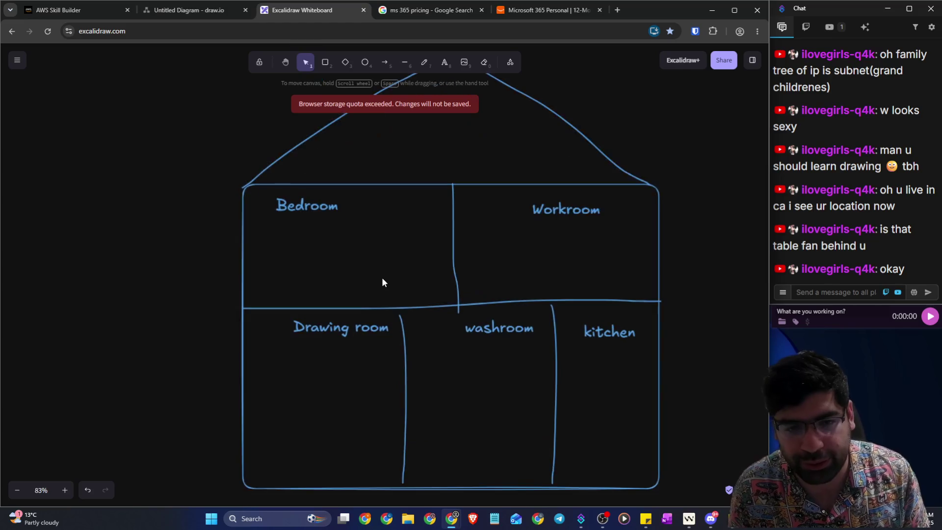
pyautogui.click(425, 63)
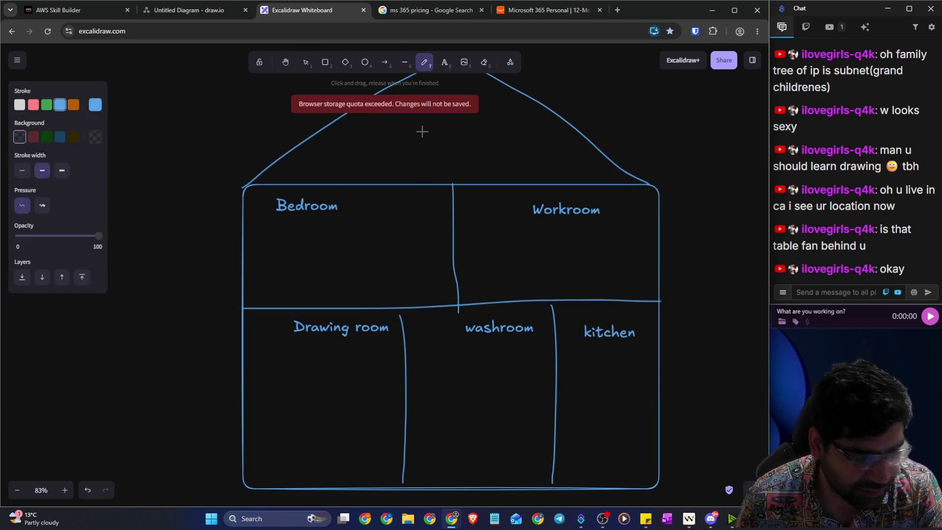
# Step: Add tick marks in the Drawing room and washroom
pyautogui.moveTo(265, 358); pyautogui.dragTo(335, 339)
pyautogui.moveTo(269, 399); pyautogui.dragTo(351, 373)
pyautogui.moveTo(457, 354); pyautogui.dragTo(489, 345)
pyautogui.moveTo(443, 397); pyautogui.dragTo(486, 381)
pyautogui.scroll(-2, 344, 351)
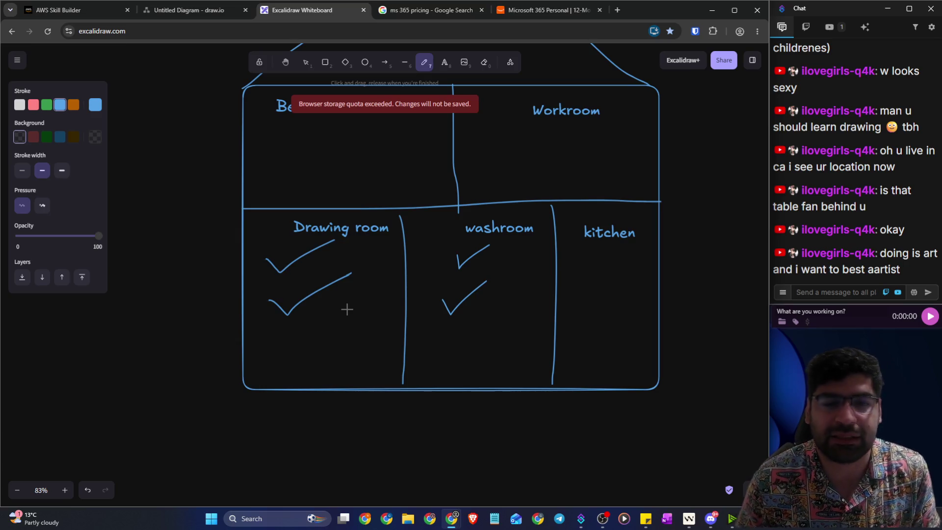
# Step: Handwrite underlined Web site and Database labels in those rooms, and tick under kitchen
pyautogui.moveTo(265, 341)
pyautogui.mouseDown()
pyautogui.moveTo(271, 353)
pyautogui.moveTo(315, 351)
pyautogui.moveTo(340, 363)
pyautogui.moveTo(371, 348)
pyautogui.mouseUp()
pyautogui.moveTo(270, 377); pyautogui.dragTo(370, 374)
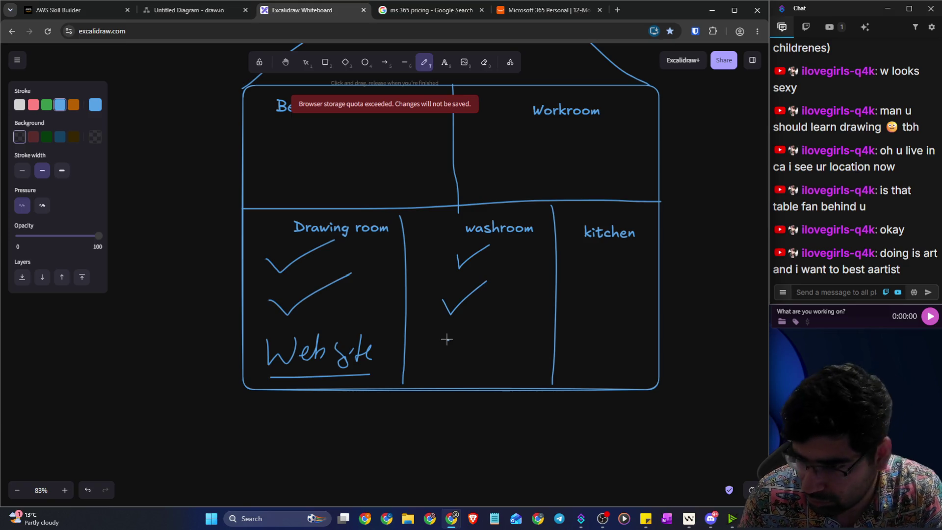
pyautogui.moveTo(447, 338)
pyautogui.mouseDown()
pyautogui.moveTo(481, 355)
pyautogui.moveTo(543, 337)
pyautogui.moveTo(538, 352)
pyautogui.mouseUp()
pyautogui.moveTo(461, 371); pyautogui.dragTo(533, 360)
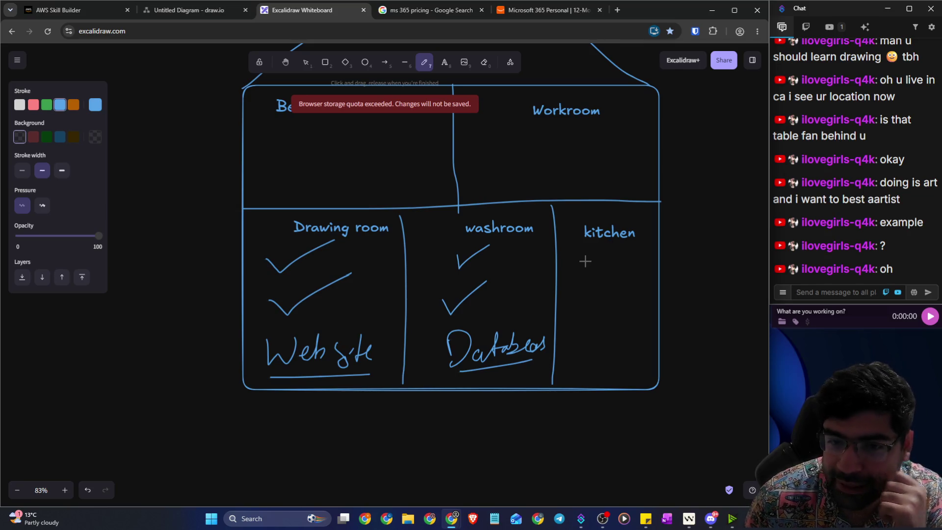
pyautogui.moveTo(590, 248); pyautogui.dragTo(632, 237)
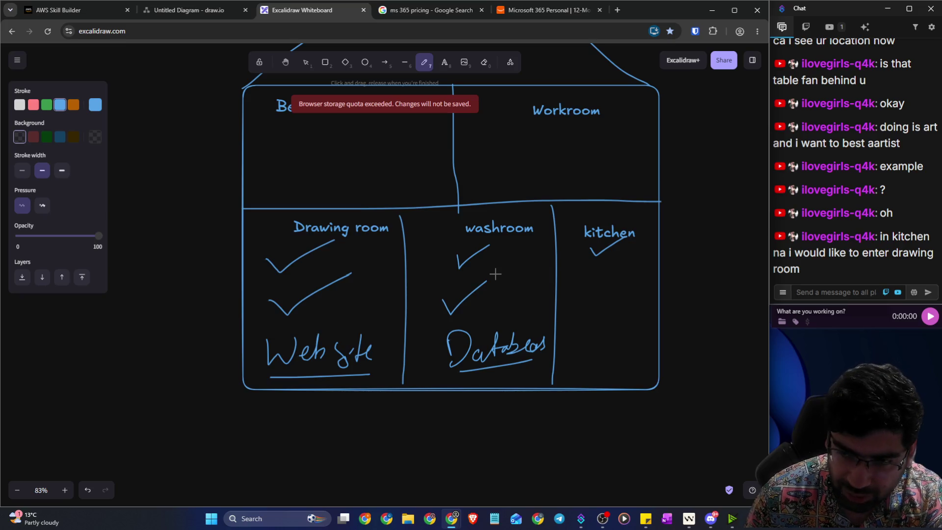
# Step: Handwrite "Public facing" below the house and underline it
pyautogui.moveTo(290, 440)
pyautogui.mouseDown()
pyautogui.moveTo(295, 422)
pyautogui.moveTo(321, 440)
pyautogui.moveTo(339, 427)
pyautogui.moveTo(368, 431)
pyautogui.mouseUp()
pyautogui.moveTo(373, 396)
pyautogui.mouseDown()
pyautogui.moveTo(410, 444)
pyautogui.moveTo(411, 431)
pyautogui.moveTo(420, 438)
pyautogui.mouseUp()
pyautogui.moveTo(472, 404); pyautogui.dragTo(447, 443)
pyautogui.moveTo(470, 425)
pyautogui.mouseDown()
pyautogui.moveTo(505, 425)
pyautogui.moveTo(496, 472)
pyautogui.mouseUp()
pyautogui.moveTo(265, 469); pyautogui.dragTo(480, 443)
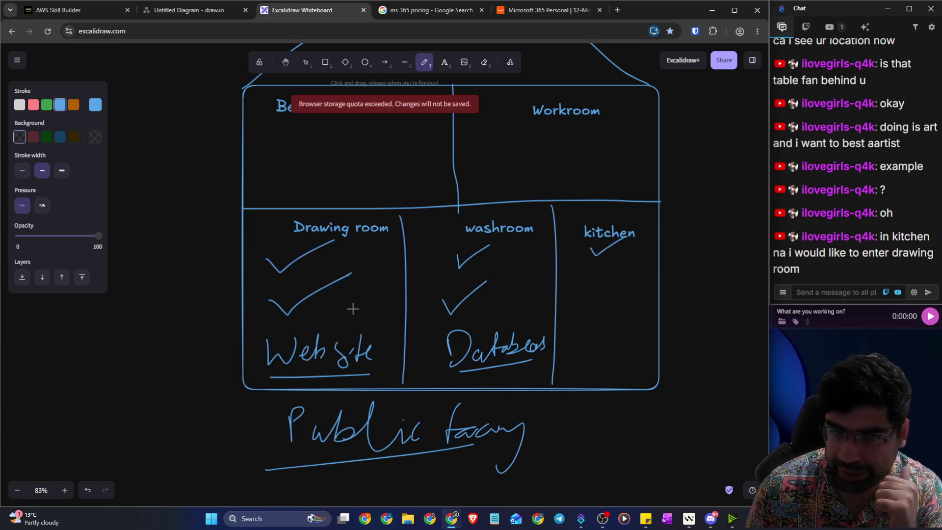
pyautogui.scroll(2, 434, 158)
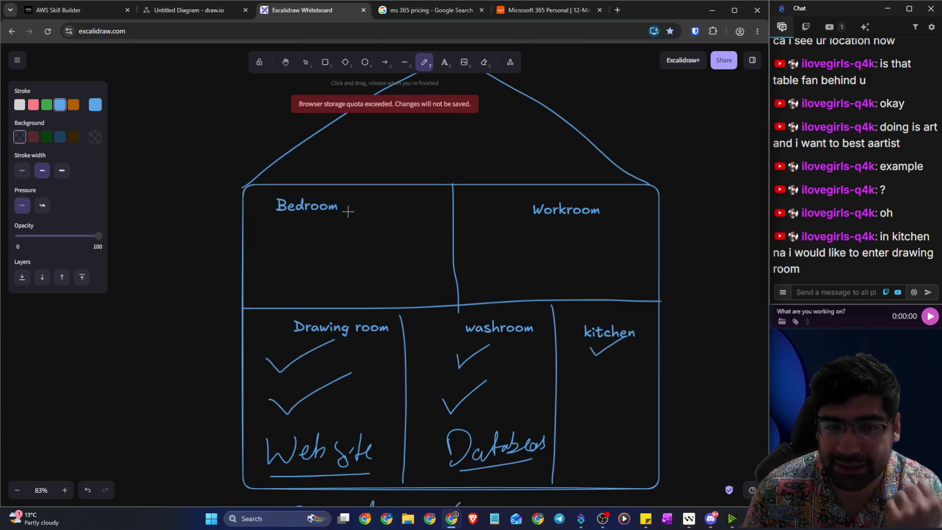
pyautogui.click(445, 61)
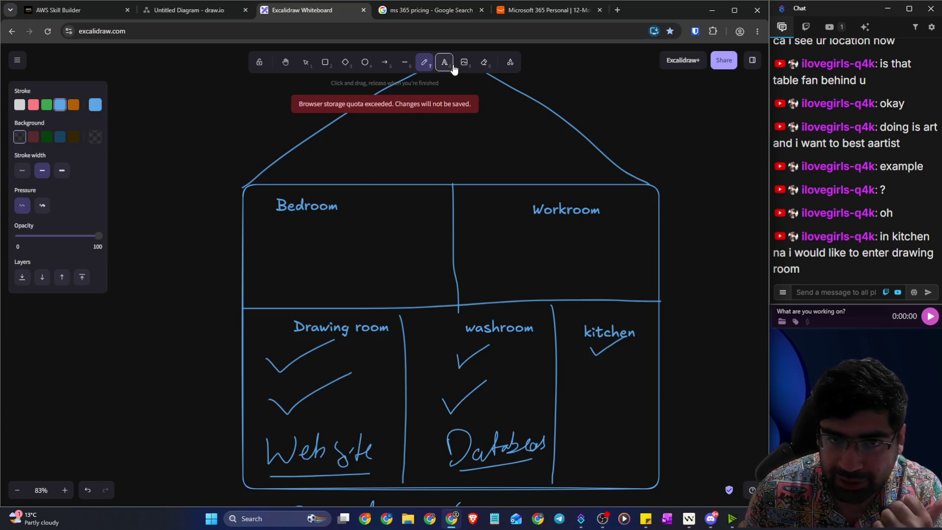
# Step: Type Private beside Bedroom and shift the Workroom label slightly left
pyautogui.click(371, 201)
pyautogui.write('Private')
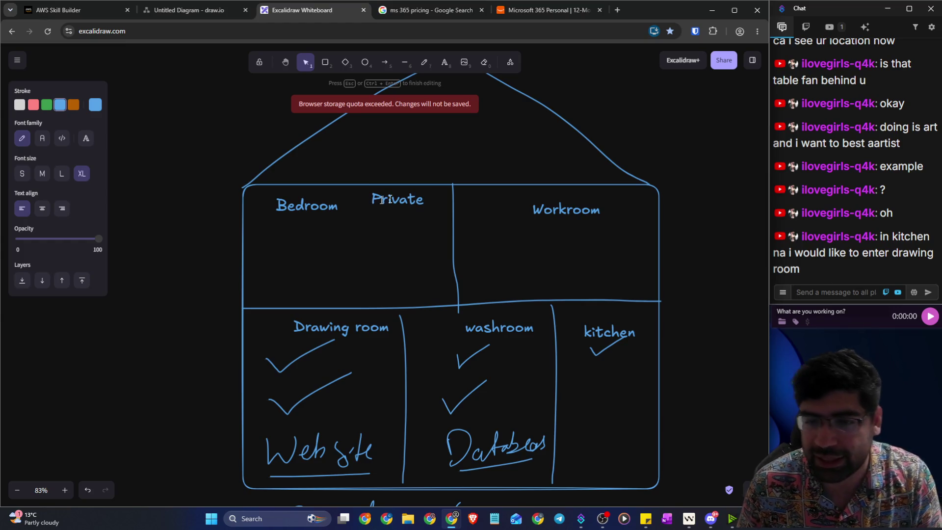
pyautogui.moveTo(594, 207); pyautogui.dragTo(540, 200)
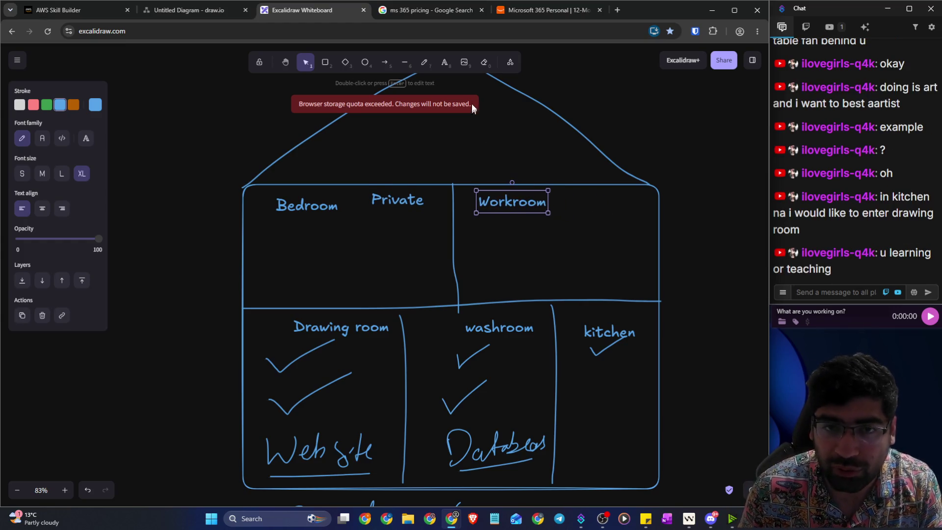
# Step: Type Public to the right of Workroom, then select the handwritten Website word
pyautogui.click(445, 62)
pyautogui.click(591, 201)
pyautogui.write('Public')
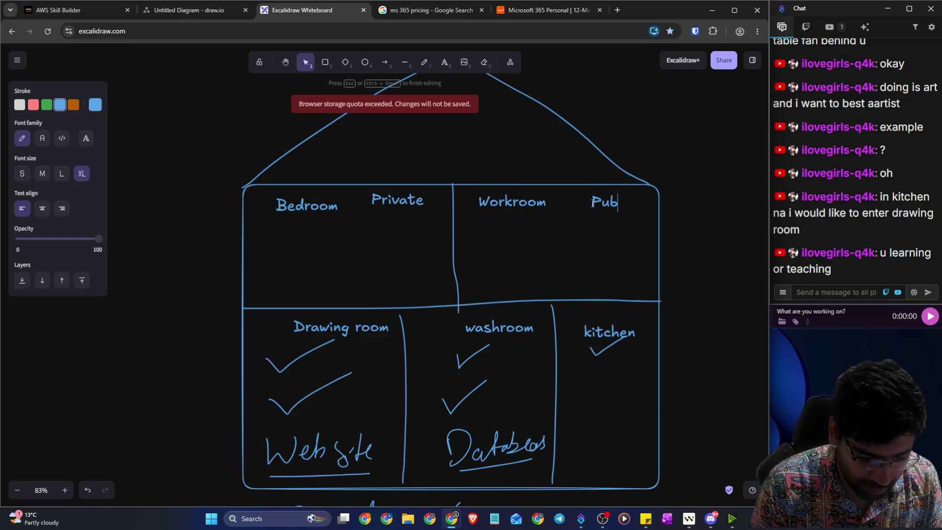
pyautogui.click(686, 208)
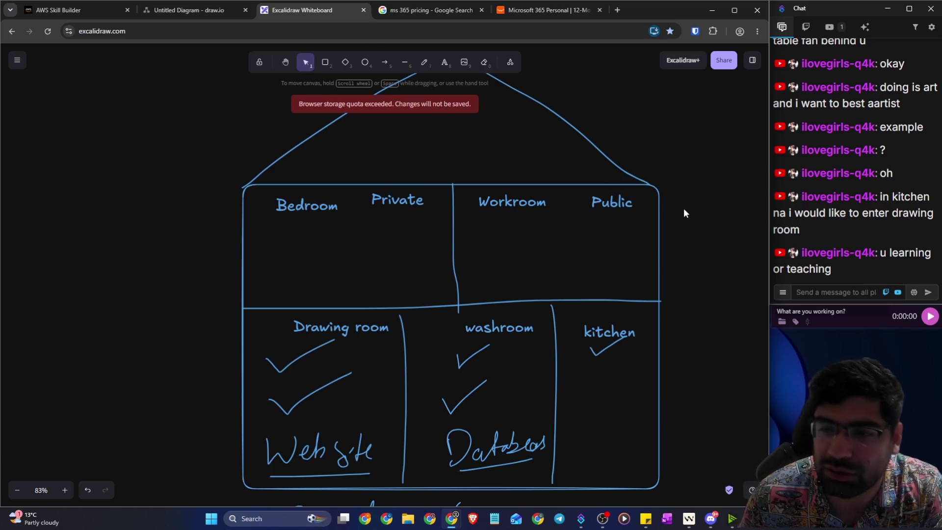
pyautogui.scroll(-2, 684, 208)
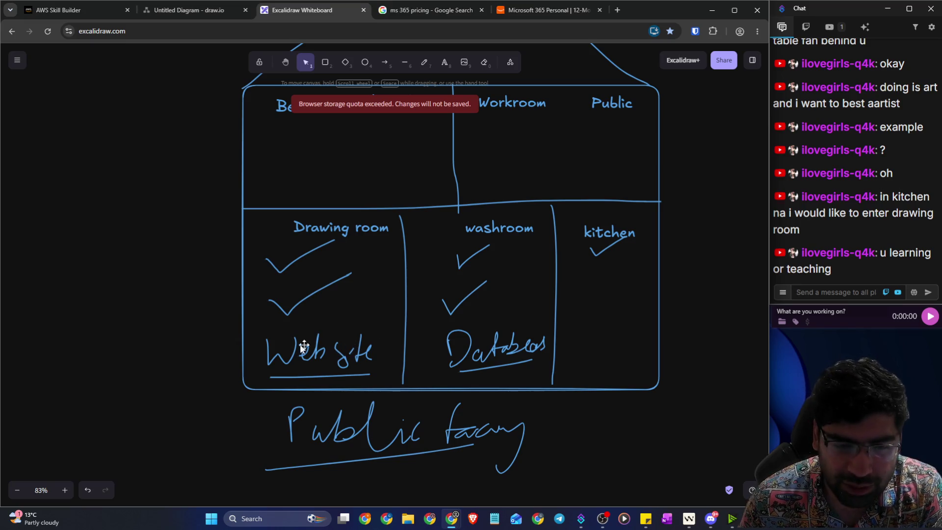
pyautogui.moveTo(254, 327); pyautogui.dragTo(380, 378)
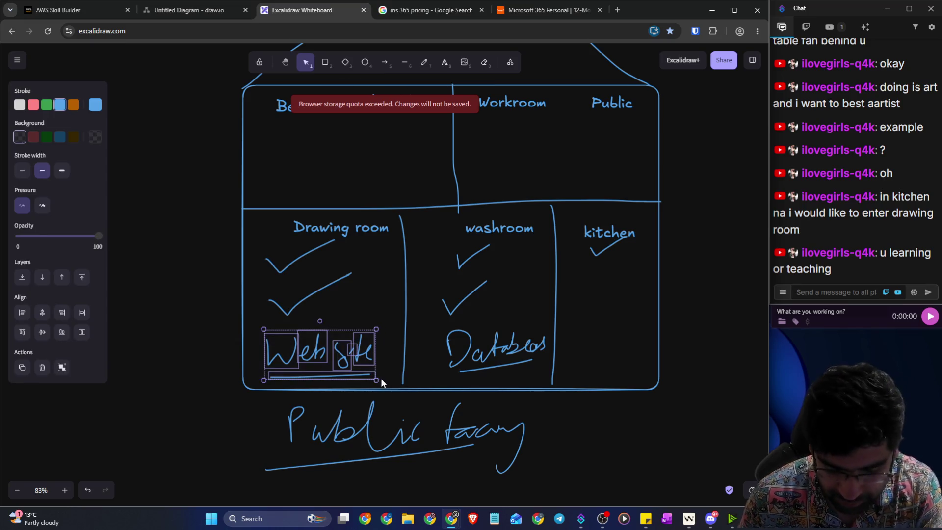
# Step: Delete the handwritten Website and type 'get some doc' and 'corporate guest' in the Drawing room
pyautogui.press('Delete')
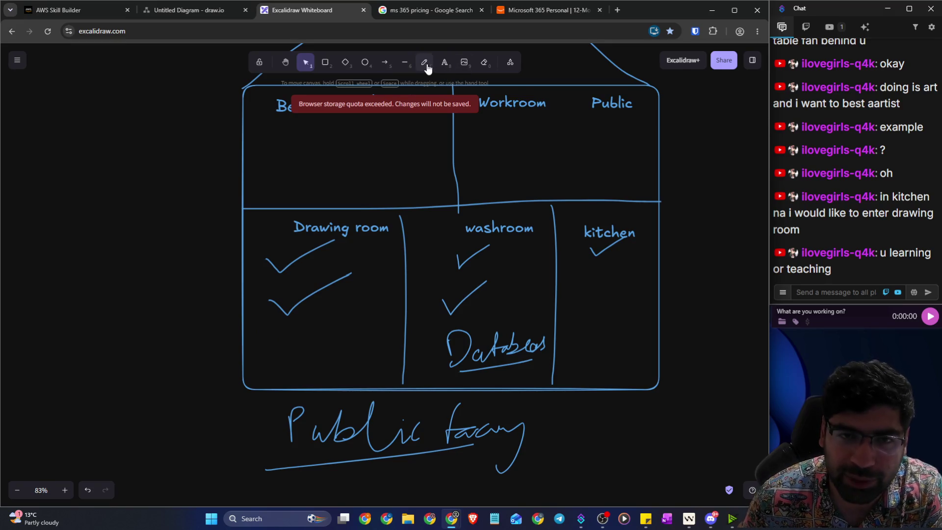
pyautogui.click(424, 63)
pyautogui.click(442, 62)
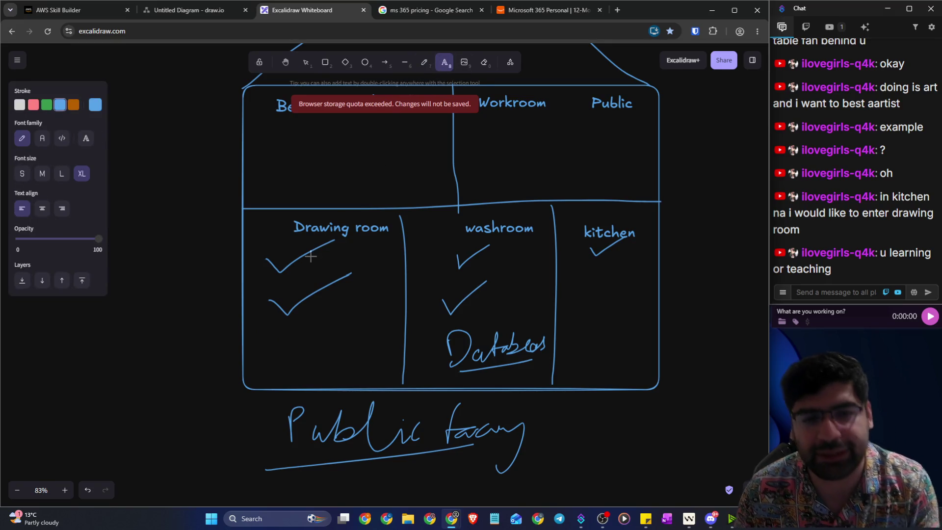
pyautogui.click(280, 327)
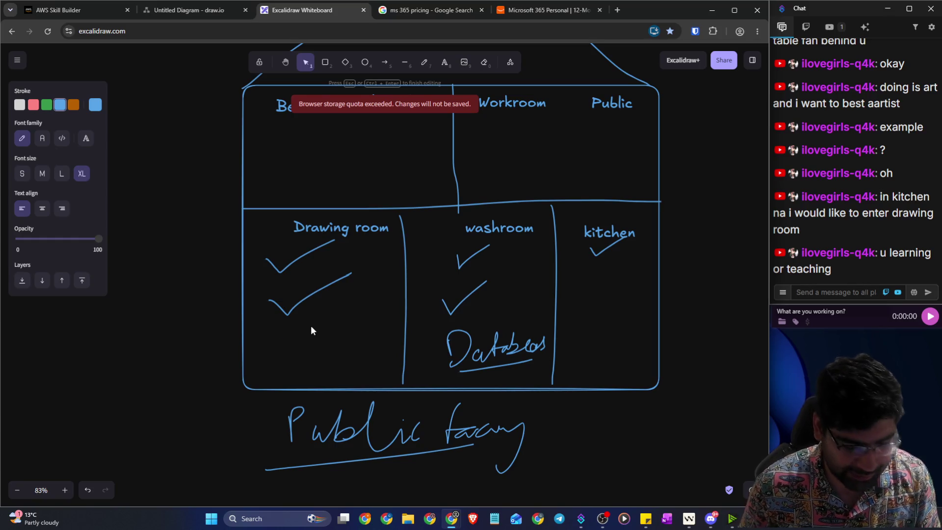
pyautogui.write('get some doc')
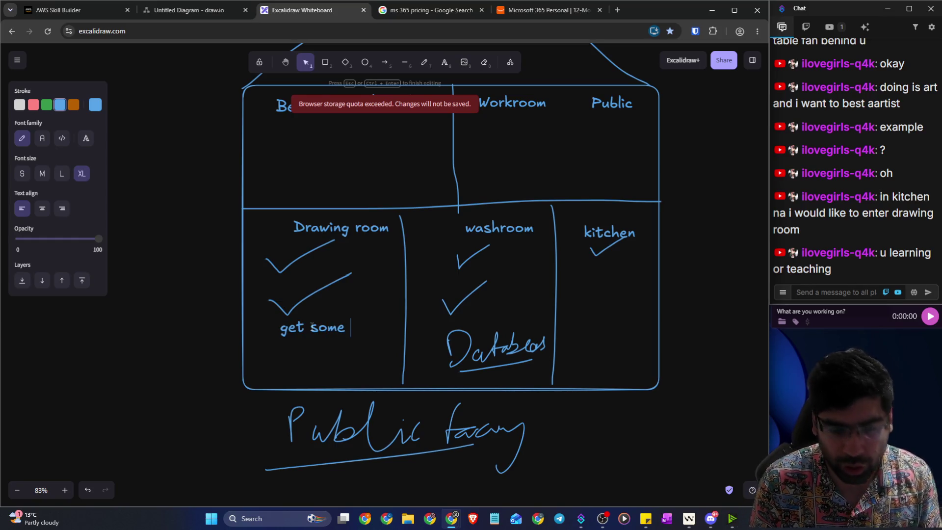
pyautogui.press('Return')
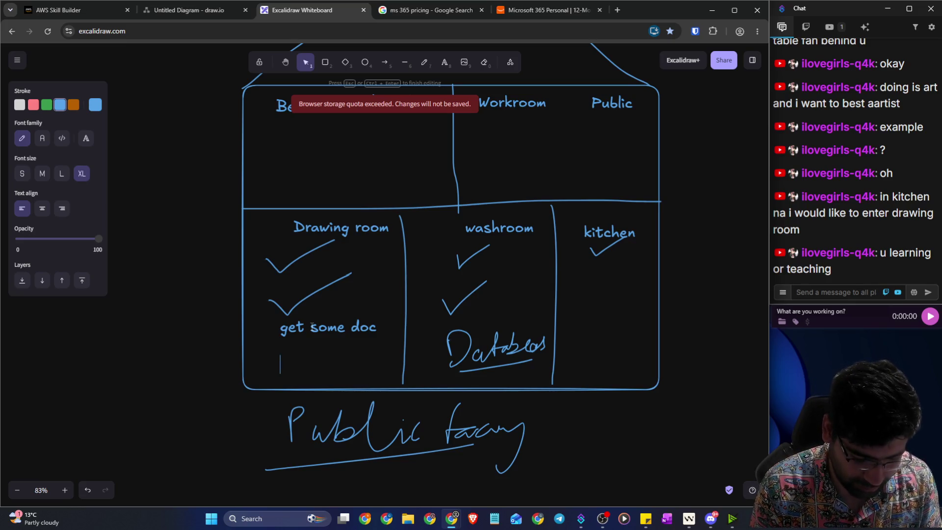
pyautogui.write('corporate')
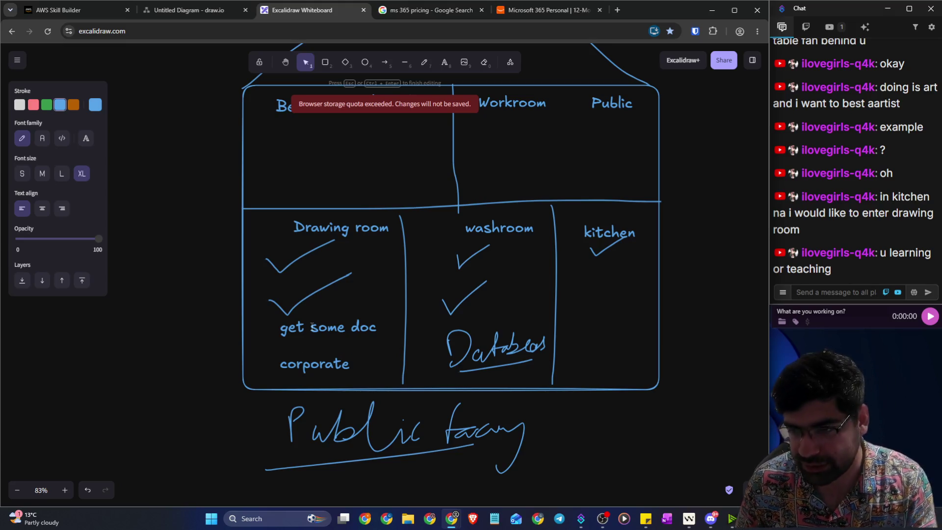
pyautogui.write(' guest')
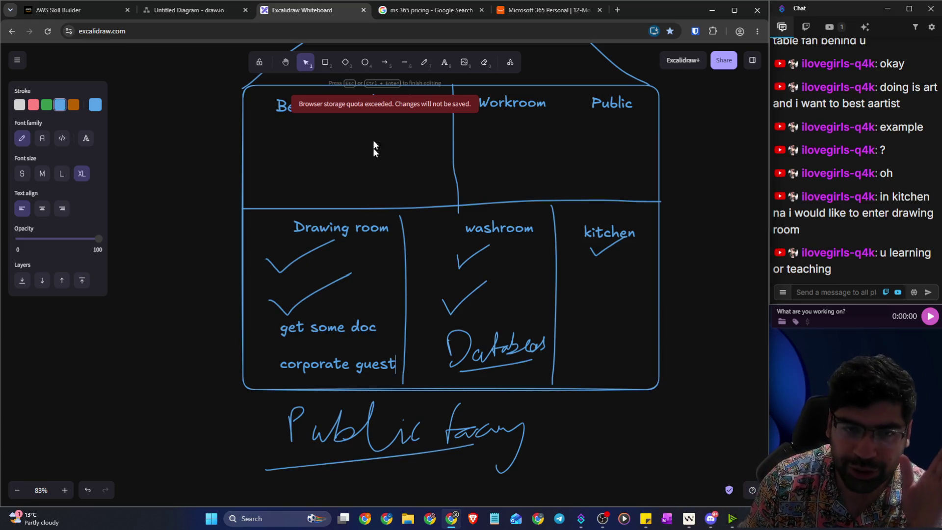
# Step: Make the new two-line text red and deselect it
pyautogui.click(33, 105)
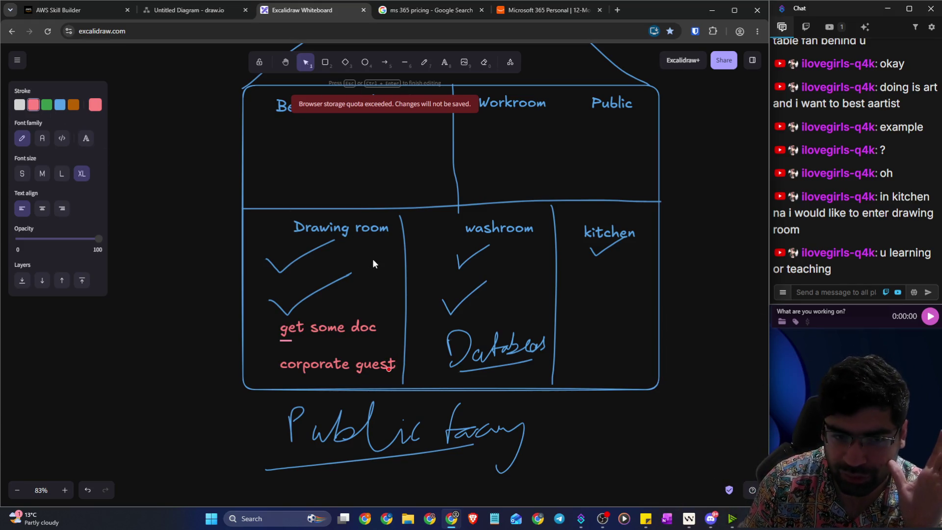
pyautogui.click(123, 205)
pyautogui.click(306, 296)
pyautogui.click(373, 269)
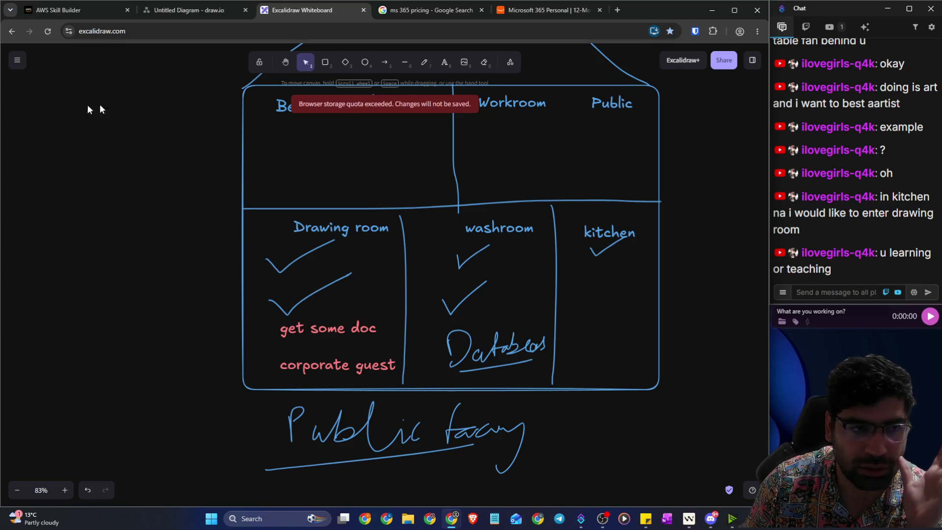
pyautogui.click(424, 62)
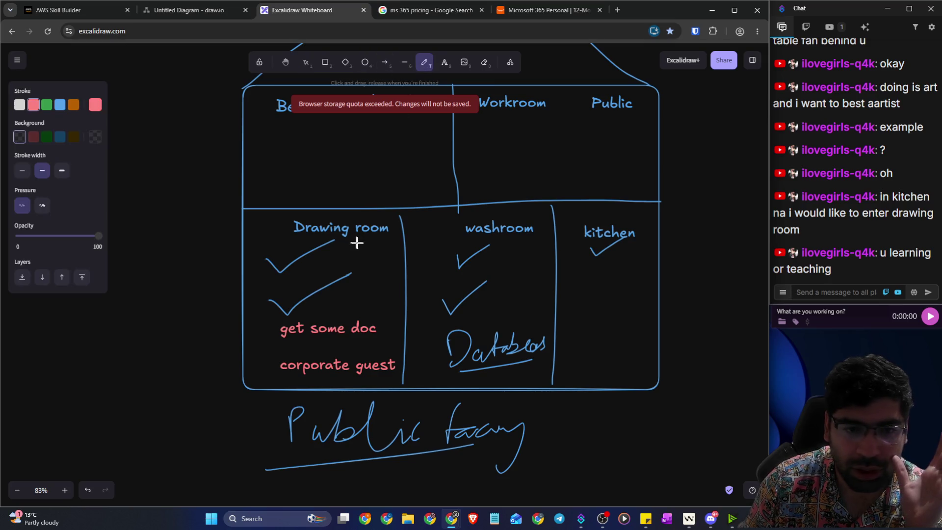
# Step: Draw red arrows between Drawing room and Workroom, handwriting 'File' and 'We' below Public facing
pyautogui.moveTo(367, 298)
pyautogui.mouseDown()
pyautogui.moveTo(528, 152)
pyautogui.moveTo(539, 157)
pyautogui.mouseUp()
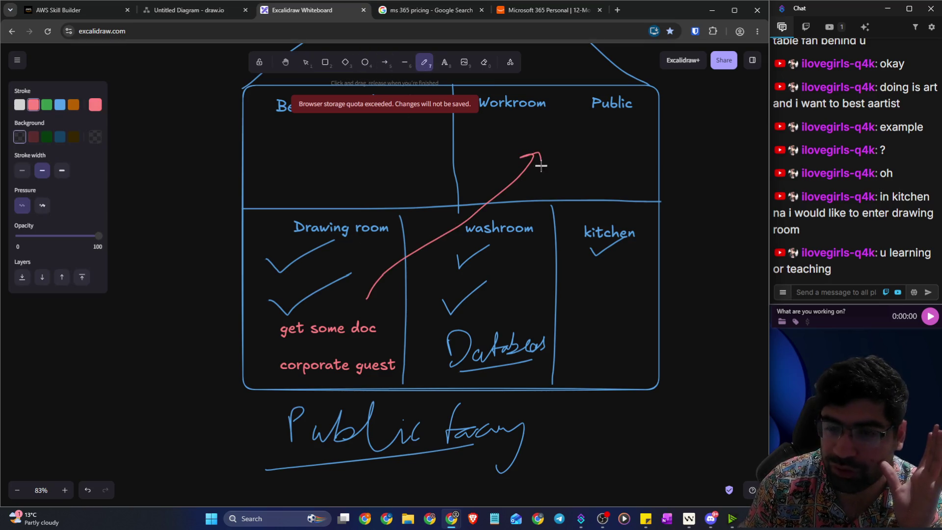
pyautogui.moveTo(557, 127)
pyautogui.mouseDown()
pyautogui.moveTo(551, 150)
pyautogui.moveTo(613, 143)
pyautogui.mouseUp()
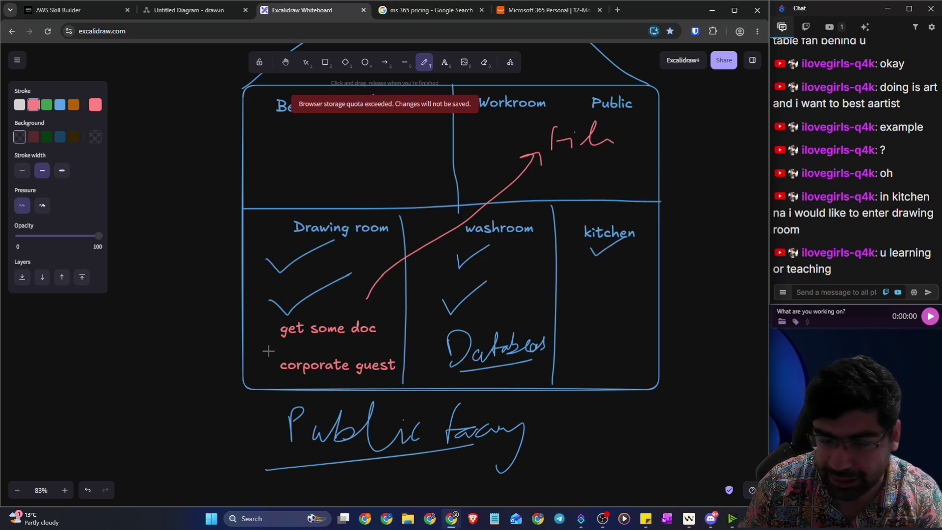
pyautogui.moveTo(574, 167)
pyautogui.mouseDown()
pyautogui.moveTo(372, 314)
pyautogui.moveTo(392, 307)
pyautogui.mouseUp()
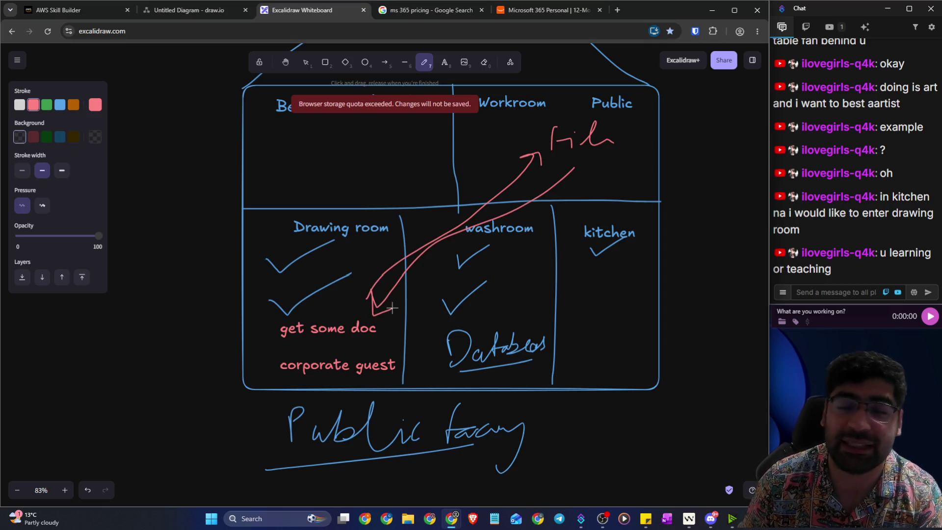
pyautogui.scroll(-2, 384, 351)
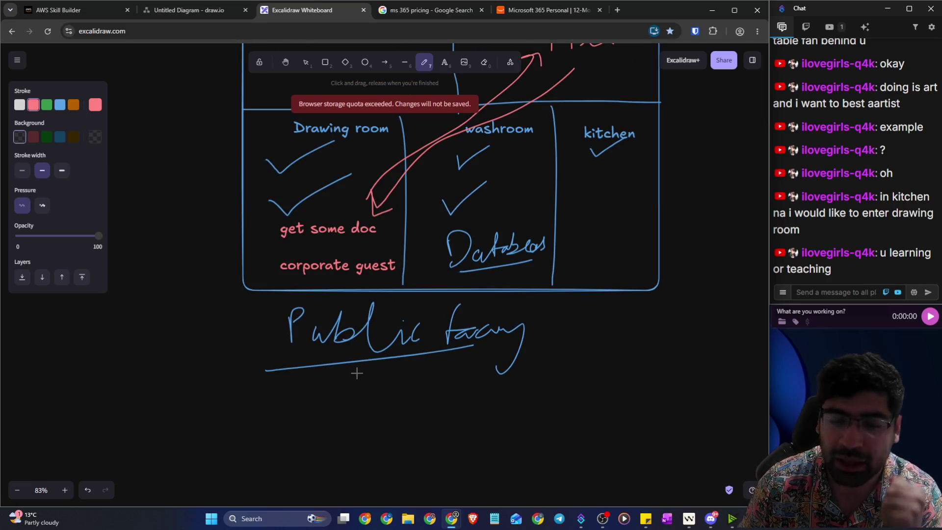
pyautogui.moveTo(335, 397)
pyautogui.mouseDown()
pyautogui.moveTo(334, 427)
pyautogui.moveTo(370, 397)
pyautogui.moveTo(481, 410)
pyautogui.mouseUp()
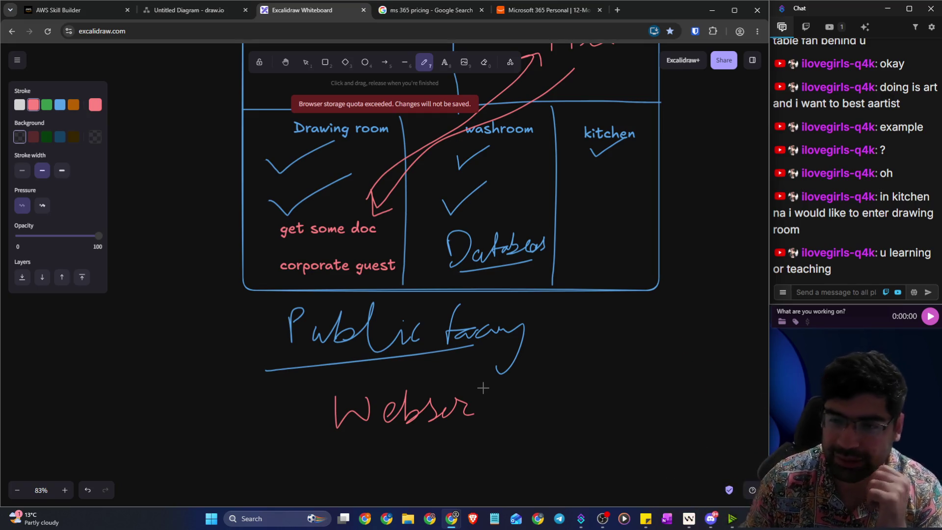
pyautogui.scroll(1, 464, 366)
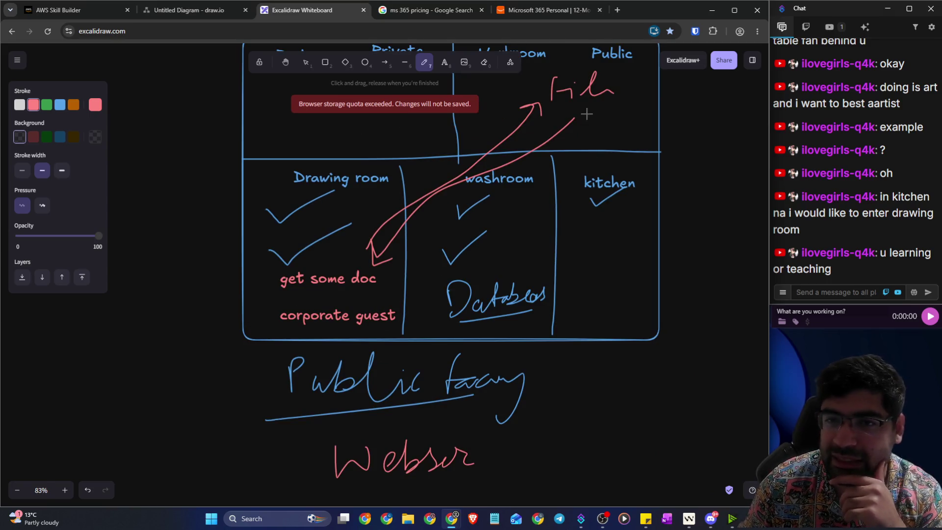
pyautogui.moveTo(600, 91)
pyautogui.mouseDown()
pyautogui.moveTo(608, 82)
pyautogui.moveTo(613, 92)
pyautogui.mouseUp()
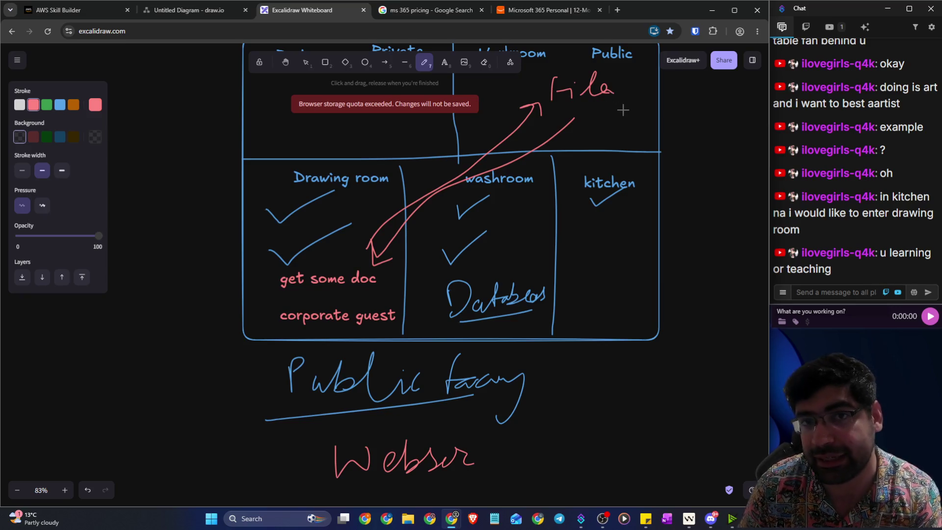
pyautogui.moveTo(623, 110)
pyautogui.mouseDown()
pyautogui.moveTo(388, 259)
pyautogui.moveTo(399, 256)
pyautogui.mouseUp()
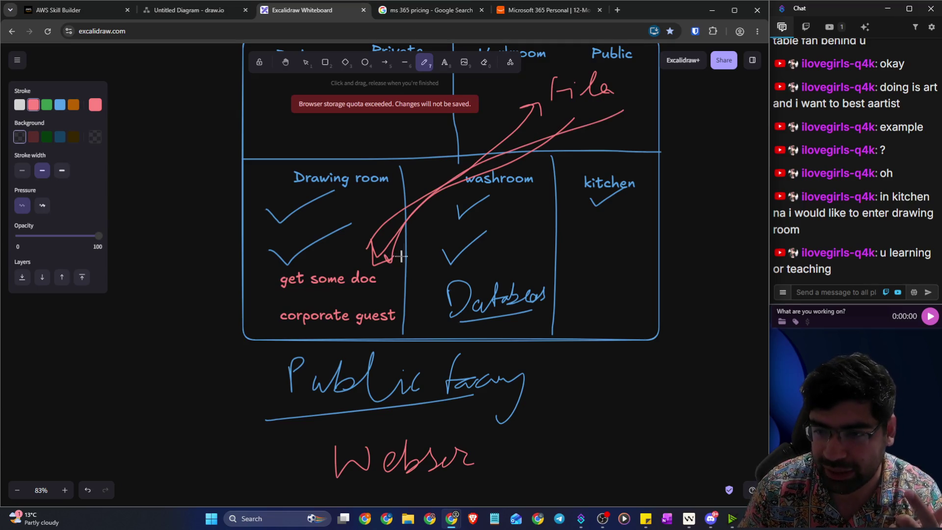
pyautogui.scroll(2, 422, 256)
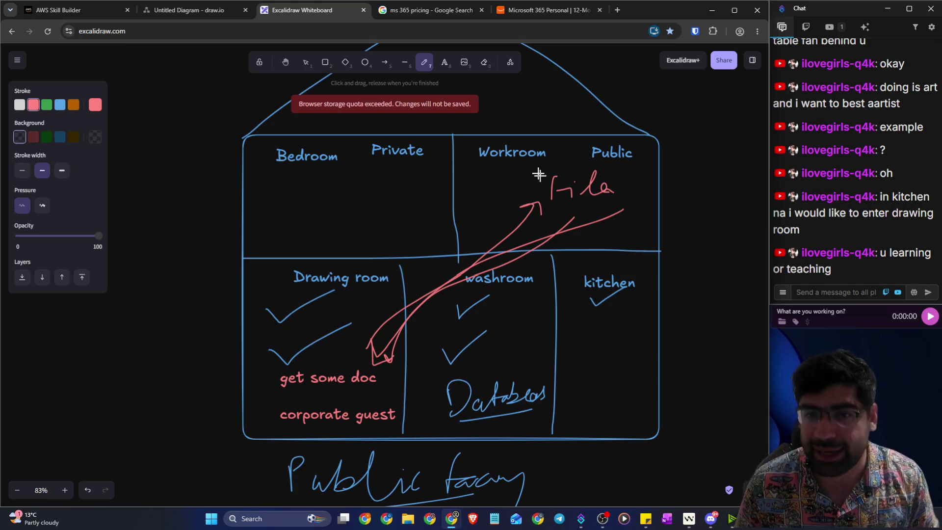
# Step: Add red check marks in Workroom and beside Public, plus a red circle by Drawing room
pyautogui.moveTo(484, 179); pyautogui.dragTo(522, 162)
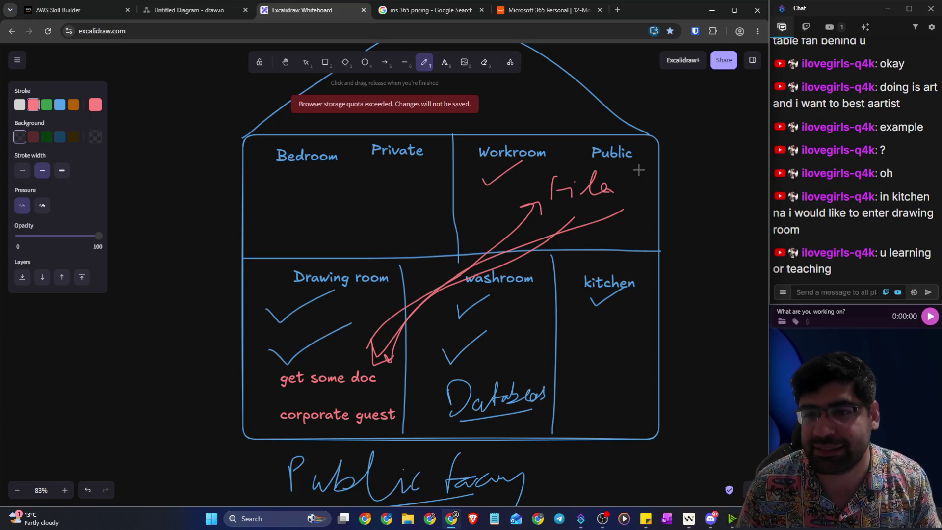
pyautogui.moveTo(638, 170)
pyautogui.mouseDown()
pyautogui.moveTo(645, 178)
pyautogui.moveTo(676, 144)
pyautogui.mouseUp()
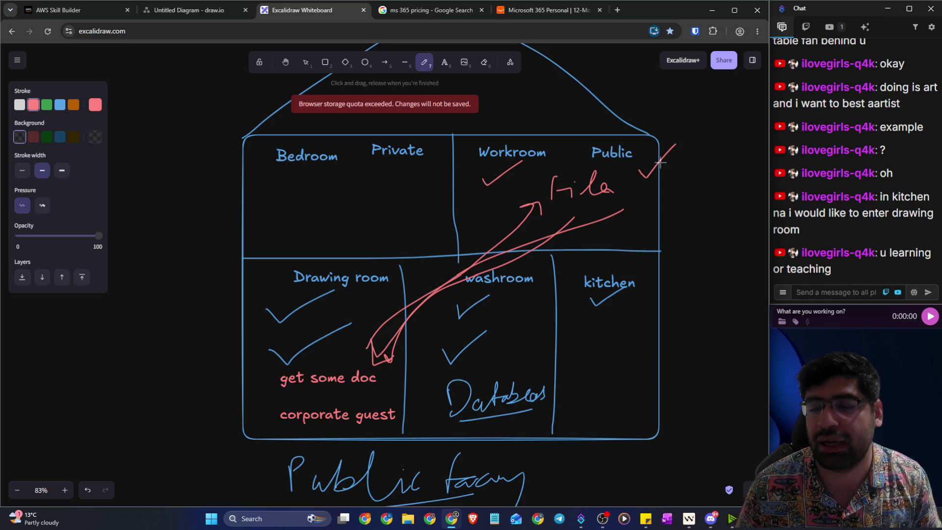
pyautogui.moveTo(640, 195); pyautogui.dragTo(681, 172)
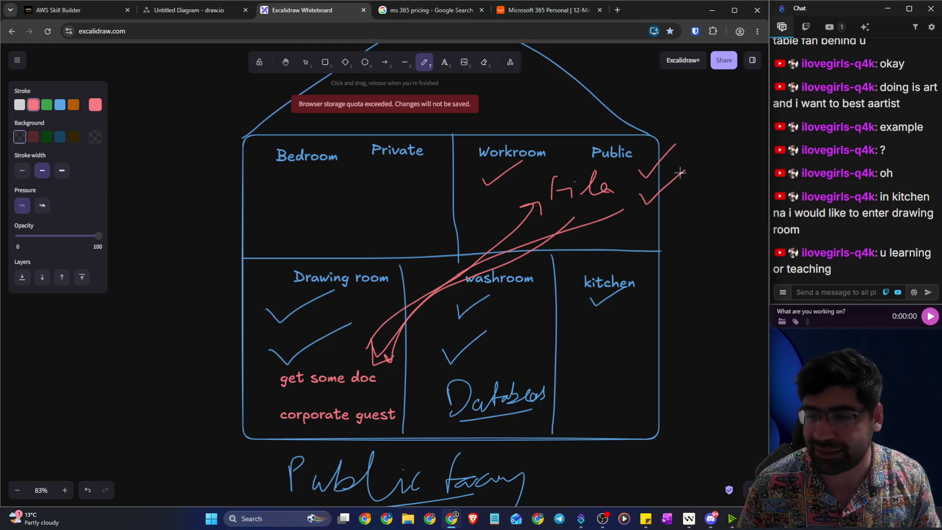
pyautogui.scroll(-1, 633, 177)
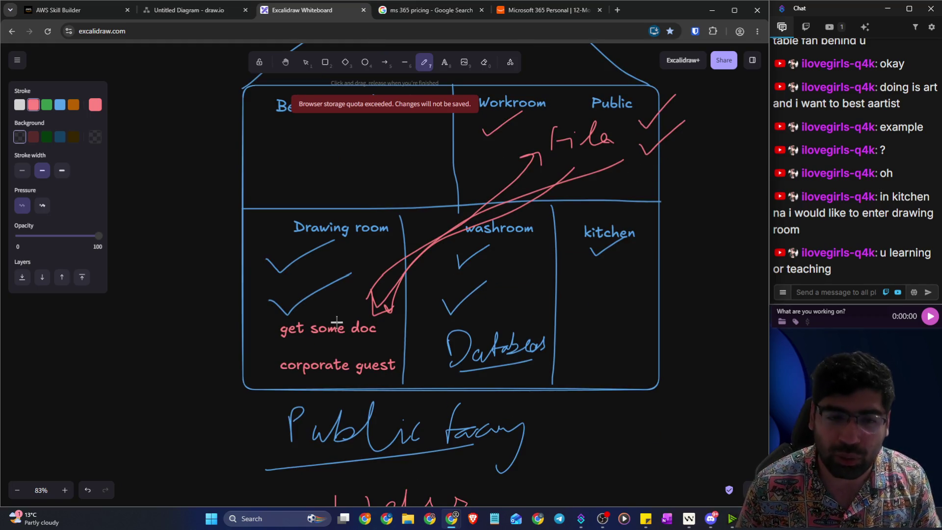
pyautogui.moveTo(265, 232)
pyautogui.mouseDown()
pyautogui.moveTo(272, 216)
pyautogui.moveTo(249, 234)
pyautogui.mouseUp()
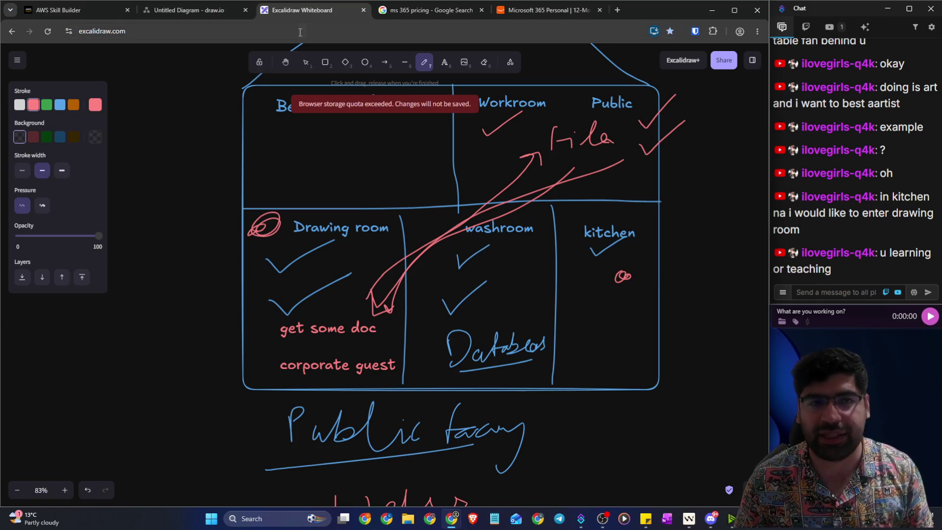
pyautogui.moveTo(202, 10)
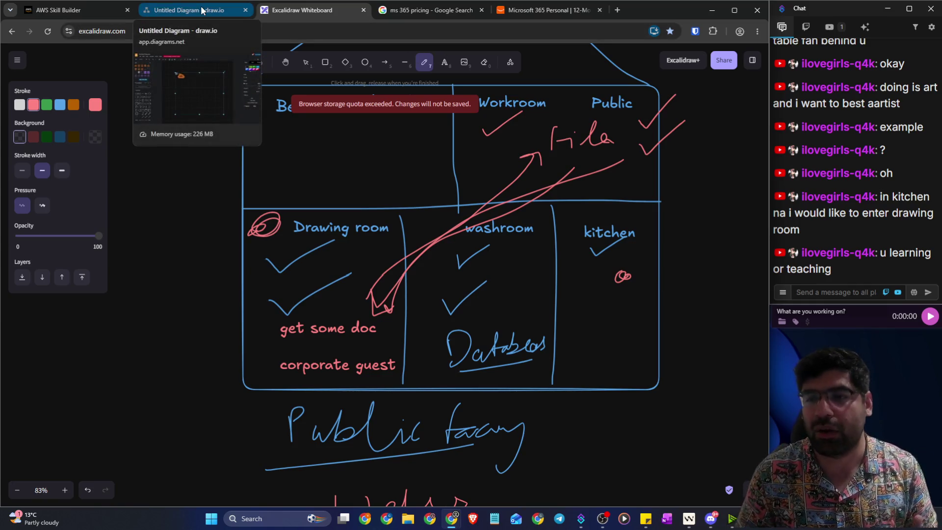
pyautogui.click(85, 10)
pyautogui.scroll(10, 243, 172)
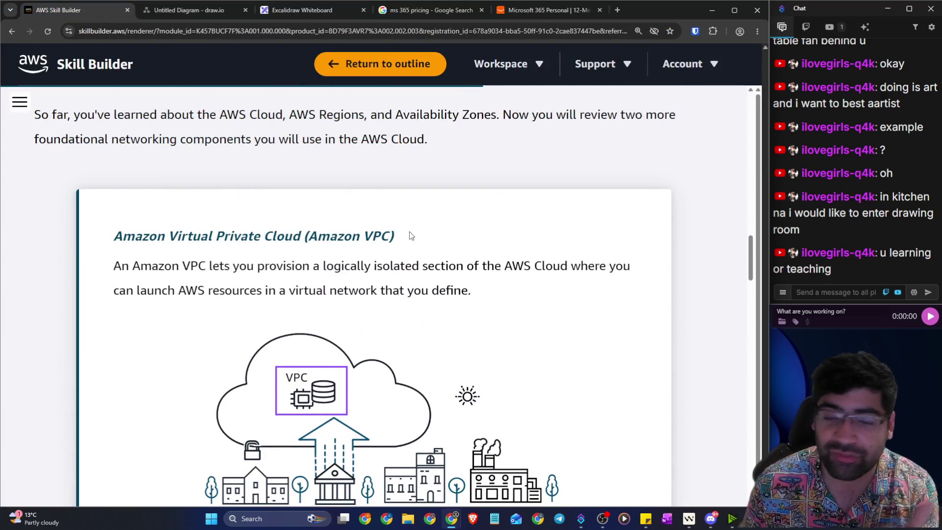
pyautogui.moveTo(183, 238); pyautogui.dragTo(276, 238)
pyautogui.scroll(-10, 277, 239)
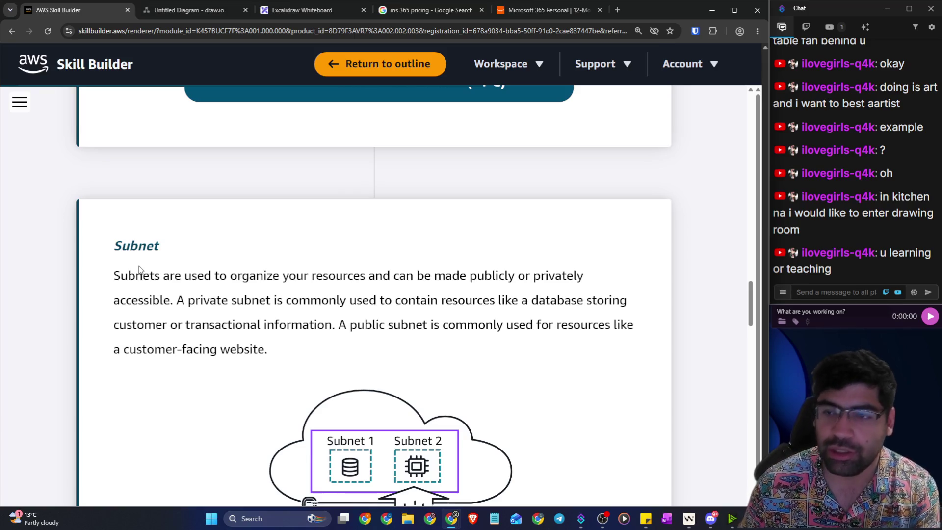
pyautogui.click(302, 10)
pyautogui.scroll(-8, 309, 126)
pyautogui.scroll(-2, 309, 126)
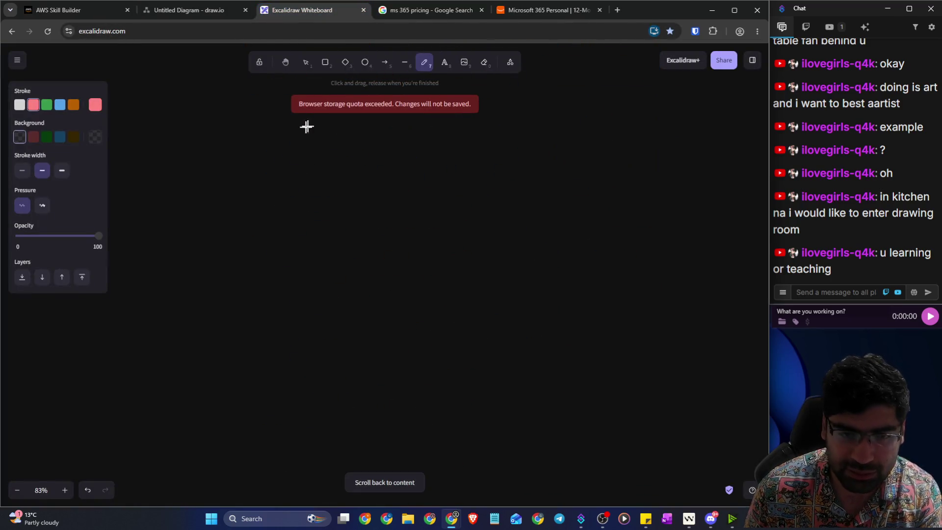
# Step: Sketch a pink private-network circle, a white internet cloud and a blue hacker box
pyautogui.moveTo(237, 240)
pyautogui.mouseDown()
pyautogui.moveTo(315, 317)
pyautogui.moveTo(242, 249)
pyautogui.mouseUp()
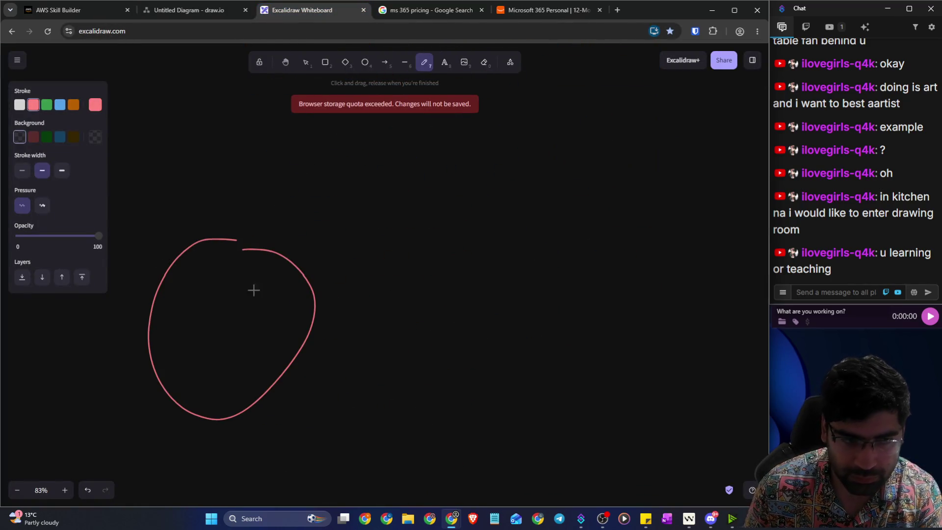
pyautogui.moveTo(318, 280); pyautogui.dragTo(437, 273)
pyautogui.click(20, 104)
pyautogui.moveTo(493, 205)
pyautogui.mouseDown()
pyautogui.moveTo(443, 226)
pyautogui.moveTo(486, 324)
pyautogui.moveTo(540, 251)
pyautogui.moveTo(458, 193)
pyautogui.mouseUp()
pyautogui.moveTo(545, 257); pyautogui.dragTo(605, 257)
pyautogui.click(60, 105)
pyautogui.moveTo(690, 212)
pyautogui.mouseDown()
pyautogui.moveTo(623, 360)
pyautogui.moveTo(760, 239)
pyautogui.mouseUp()
pyautogui.moveTo(748, 176); pyautogui.dragTo(675, 185)
pyautogui.moveTo(657, 343); pyautogui.dragTo(693, 329)
pyautogui.hotkey('ctrl', 'z')
pyautogui.hotkey('ctrl', 'z')
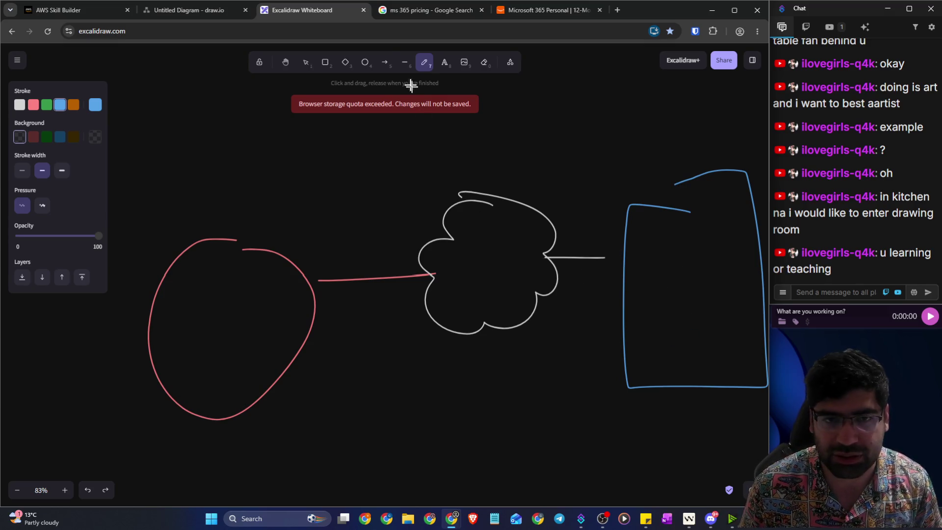
# Step: Label the blue box with typed text 'censored' / 'hacker', fixing the typo
pyautogui.click(445, 62)
pyautogui.click(664, 354)
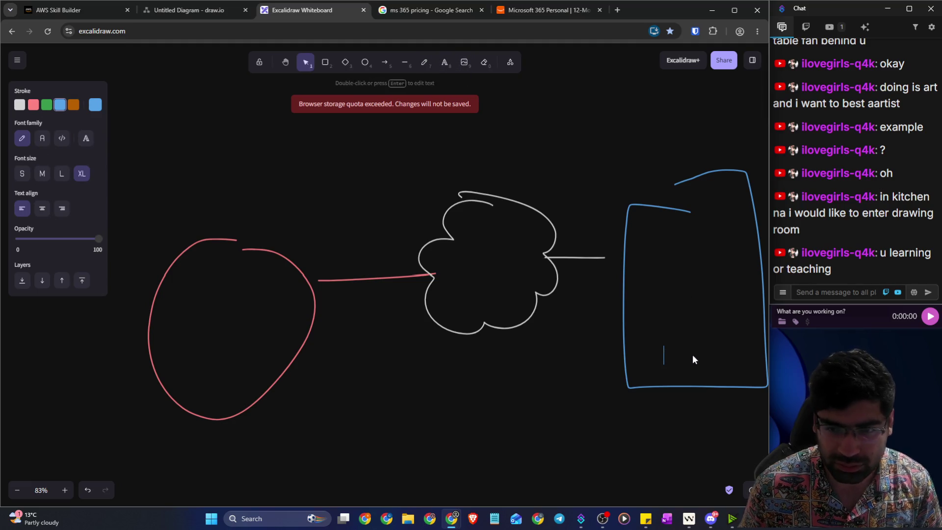
pyautogui.write('cenbsored')
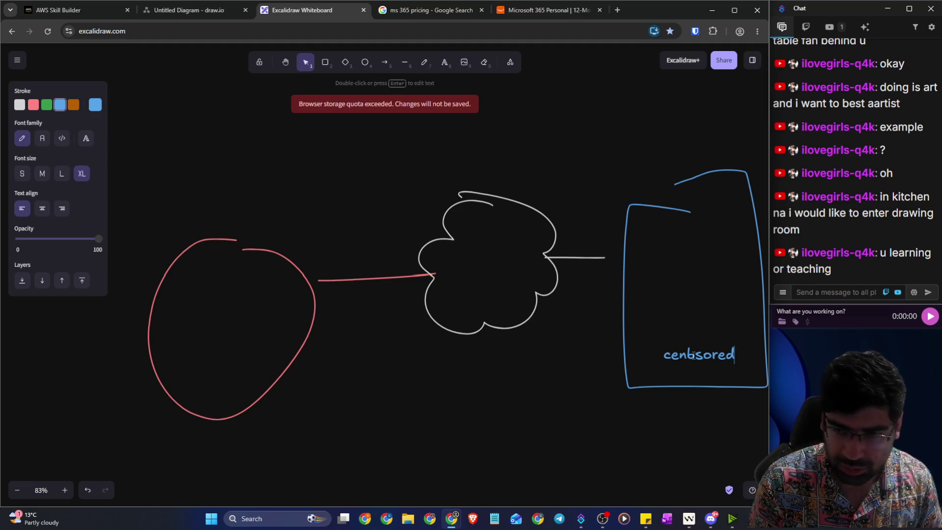
pyautogui.click(717, 354)
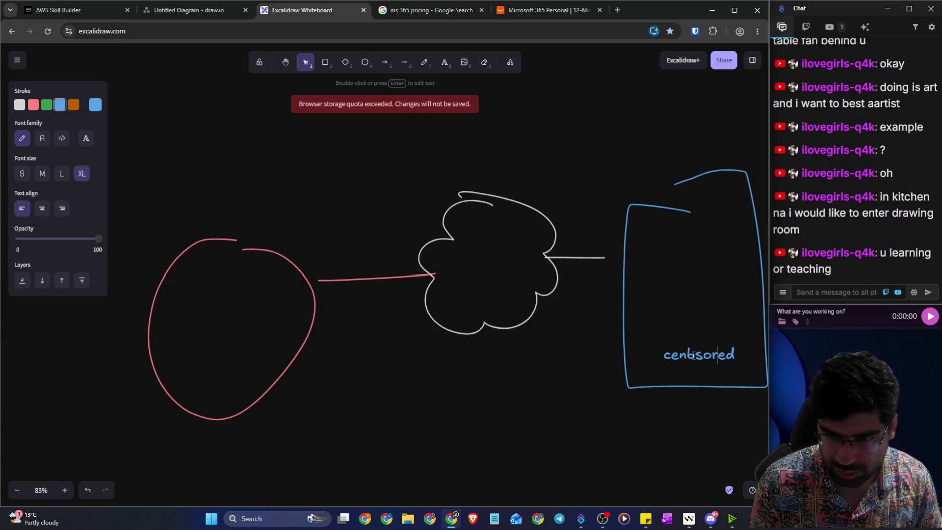
pyautogui.click(694, 354)
pyautogui.press('BackSpace')
pyautogui.click(727, 354)
pyautogui.press('Return')
pyautogui.write('hacker')
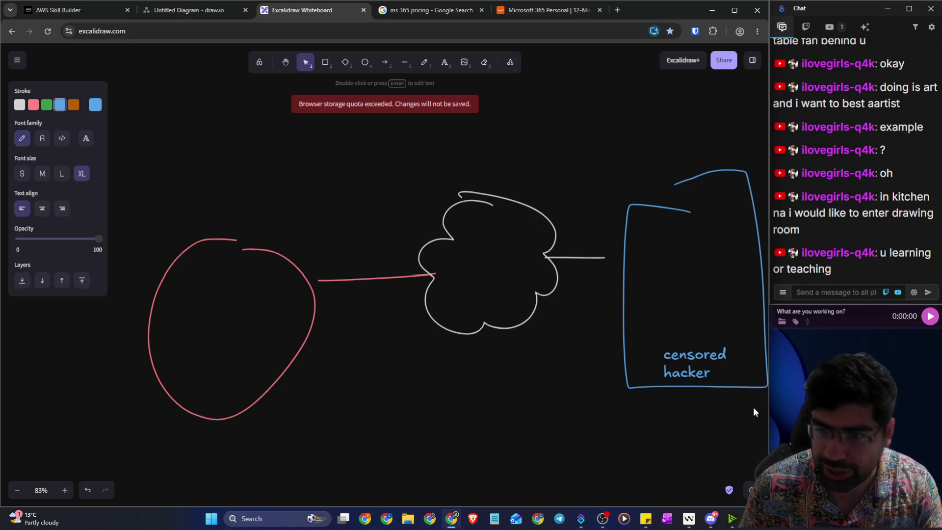
pyautogui.click(754, 412)
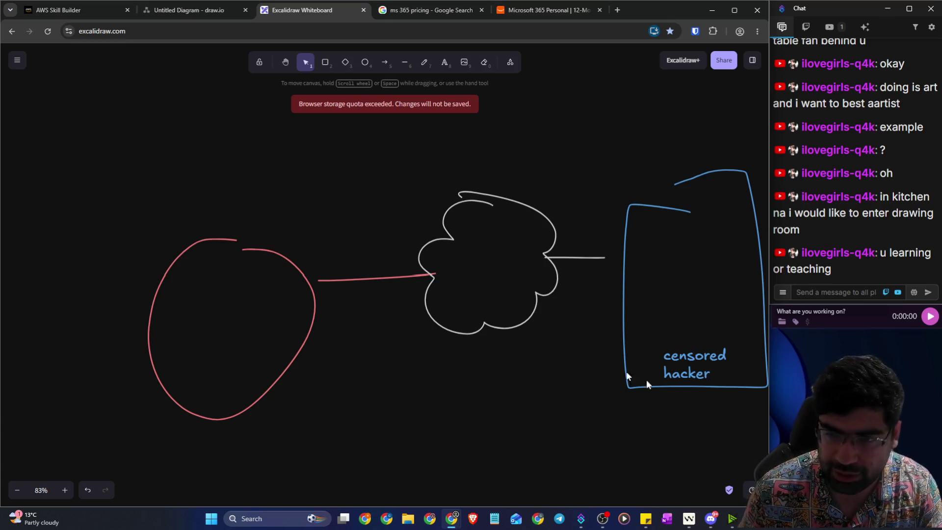
# Step: Handwrite Private on the box and circle, Public above the cloud, and draw blue linking arrows
pyautogui.click(424, 68)
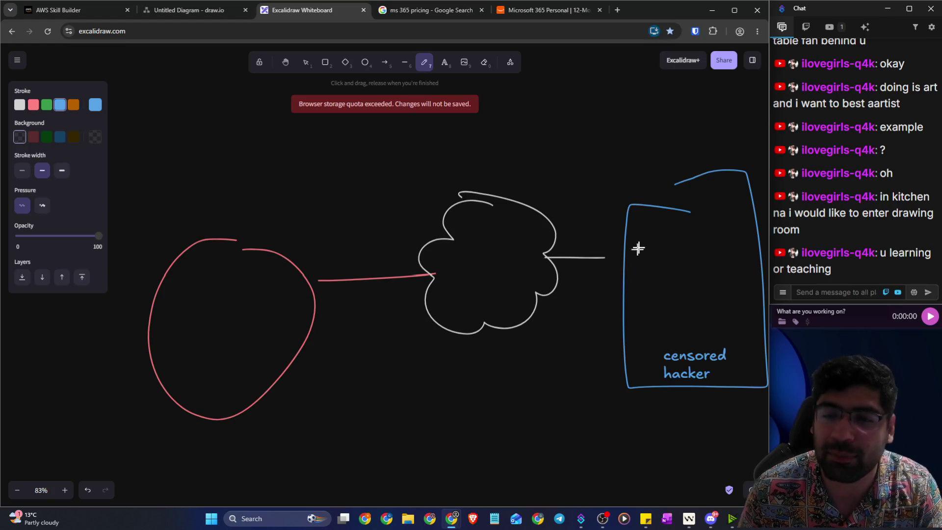
pyautogui.moveTo(636, 130)
pyautogui.mouseDown()
pyautogui.moveTo(641, 164)
pyautogui.moveTo(653, 137)
pyautogui.moveTo(671, 161)
pyautogui.moveTo(721, 138)
pyautogui.moveTo(719, 146)
pyautogui.mouseUp()
pyautogui.moveTo(713, 135); pyautogui.dragTo(742, 132)
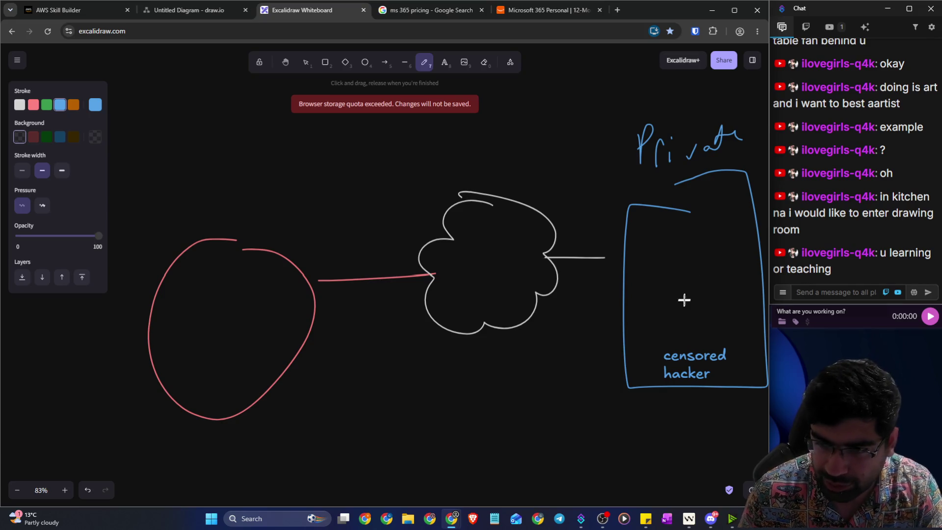
pyautogui.moveTo(686, 264)
pyautogui.mouseDown()
pyautogui.moveTo(564, 258)
pyautogui.moveTo(575, 271)
pyautogui.mouseUp()
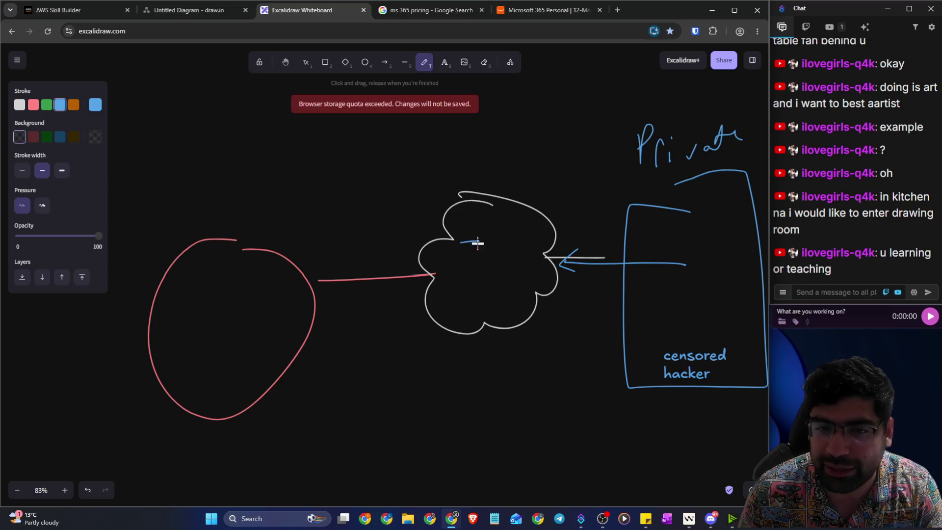
pyautogui.moveTo(504, 249); pyautogui.dragTo(526, 253)
pyautogui.moveTo(460, 256); pyautogui.dragTo(309, 254)
pyautogui.moveTo(205, 275)
pyautogui.mouseDown()
pyautogui.moveTo(209, 253)
pyautogui.moveTo(207, 282)
pyautogui.moveTo(265, 267)
pyautogui.mouseUp()
pyautogui.moveTo(216, 317)
pyautogui.mouseDown()
pyautogui.moveTo(273, 381)
pyautogui.moveTo(238, 320)
pyautogui.moveTo(229, 357)
pyautogui.moveTo(259, 369)
pyautogui.mouseUp()
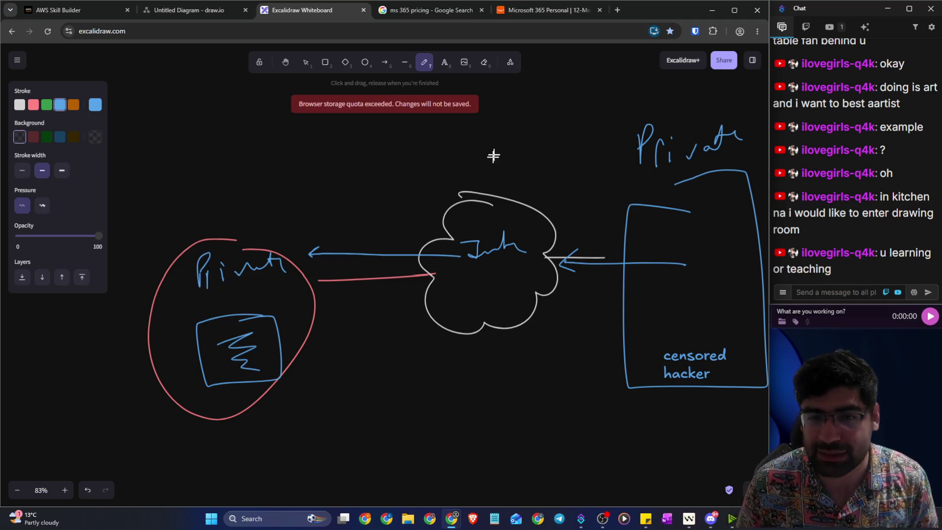
pyautogui.moveTo(502, 131); pyautogui.dragTo(498, 191)
pyautogui.moveTo(491, 120)
pyautogui.mouseDown()
pyautogui.moveTo(499, 95)
pyautogui.moveTo(504, 119)
pyautogui.moveTo(537, 112)
pyautogui.mouseUp()
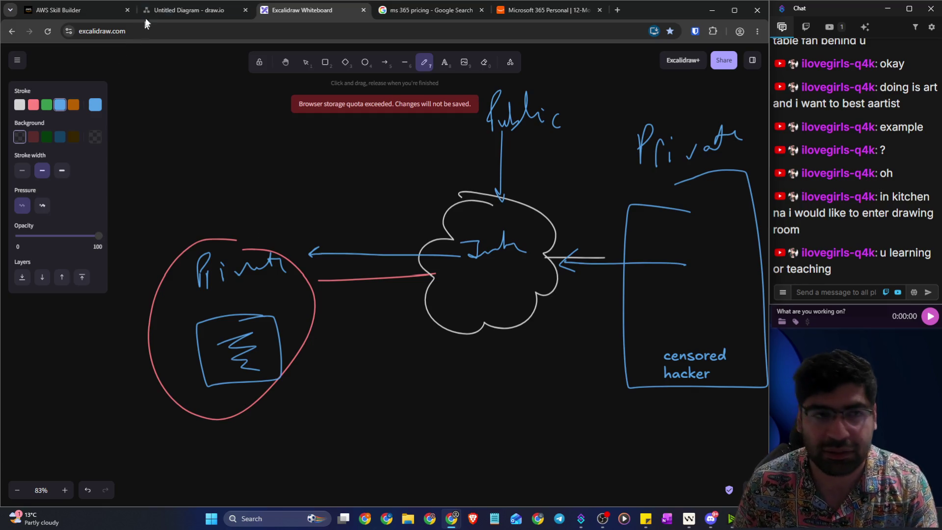
# Step: Read the Networking components section of the AWS Skill Builder lesson, then open a new tab
pyautogui.click(89, 14)
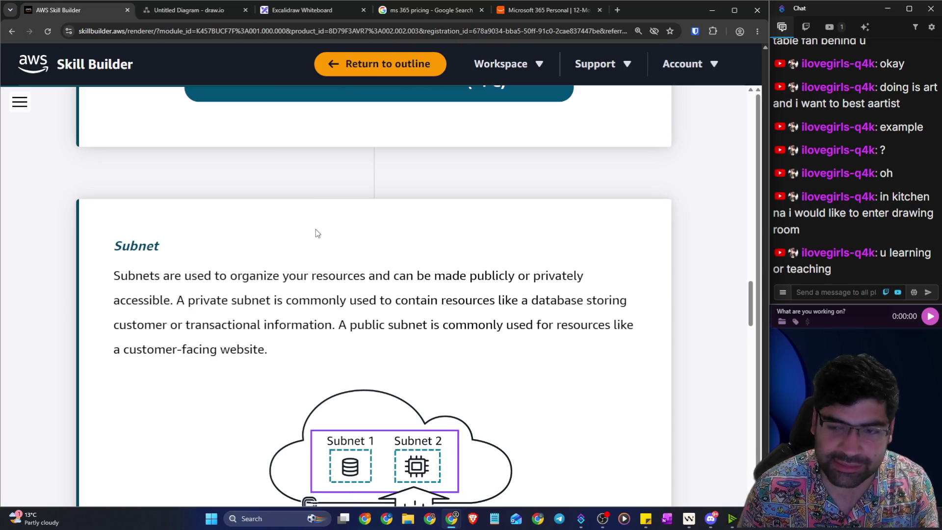
pyautogui.scroll(-8, 295, 238)
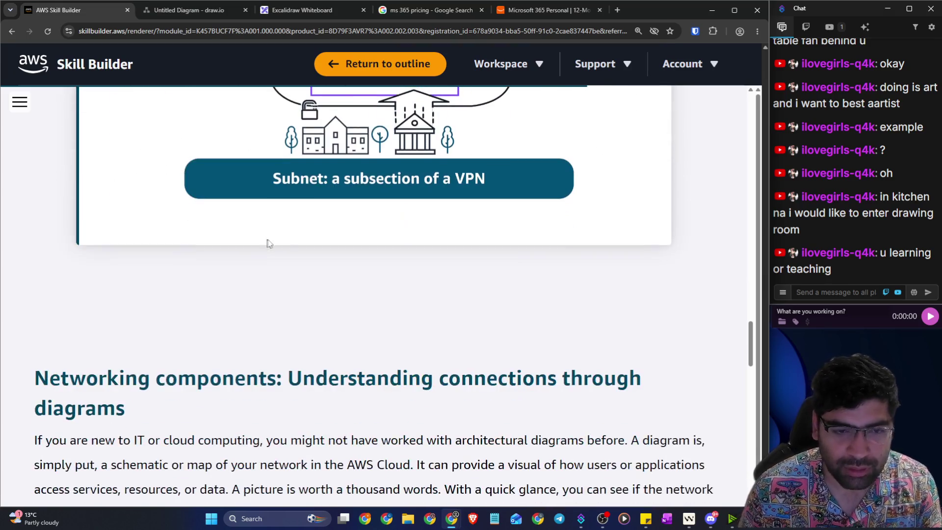
pyautogui.scroll(-4, 356, 192)
pyautogui.moveTo(28, 185); pyautogui.dragTo(633, 179)
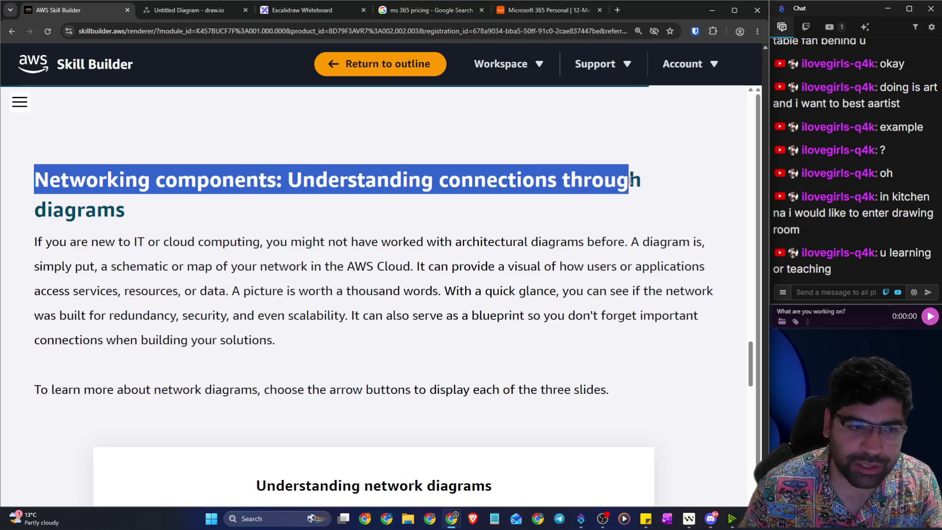
pyautogui.scroll(-1, 52, 204)
pyautogui.moveTo(32, 200); pyautogui.dragTo(244, 193)
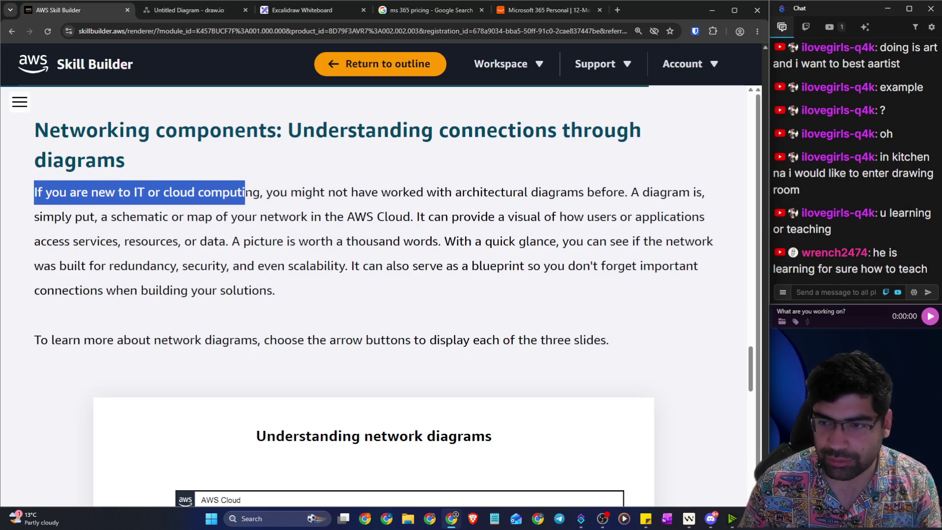
pyautogui.click(248, 190)
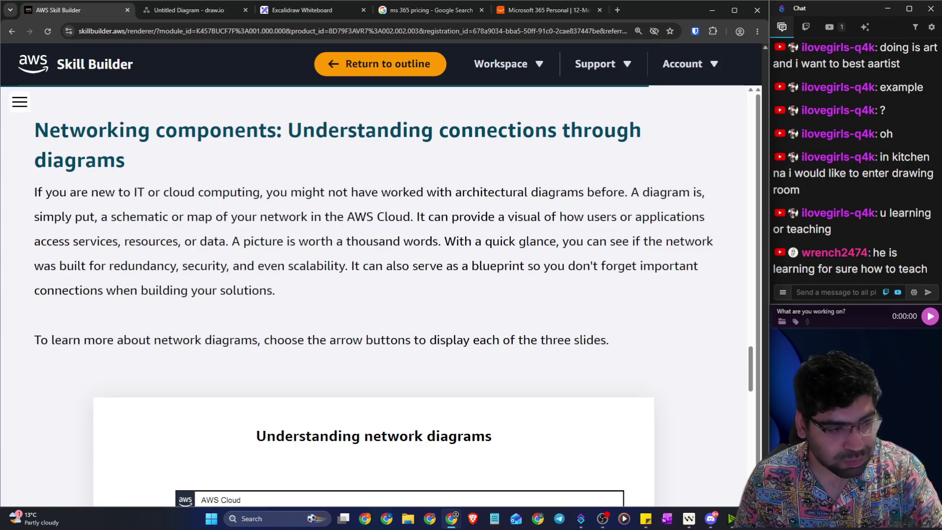
pyautogui.moveTo(116, 192); pyautogui.dragTo(696, 192)
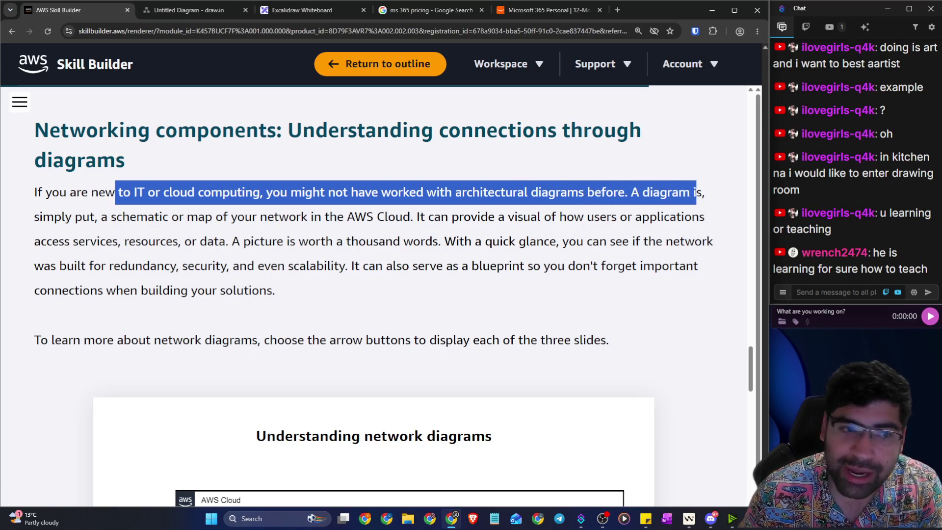
pyautogui.moveTo(101, 217); pyautogui.dragTo(708, 218)
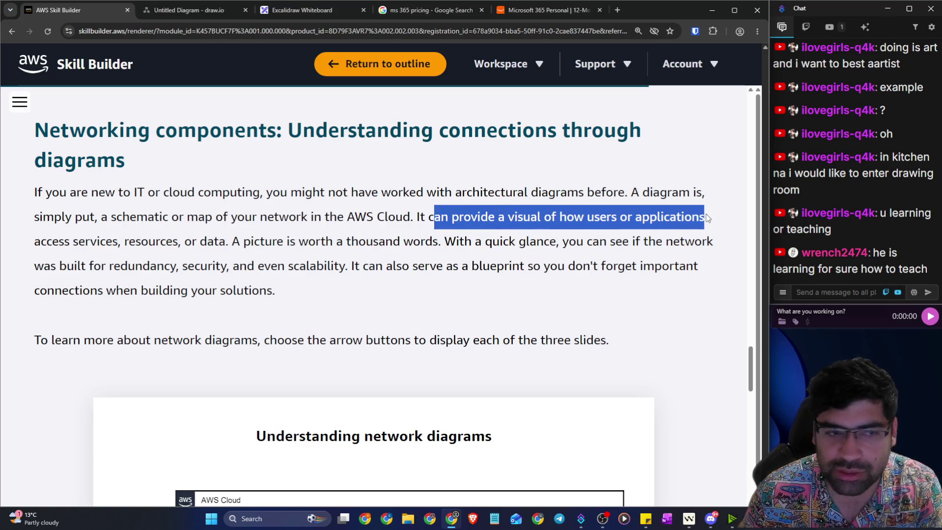
pyautogui.moveTo(125, 241); pyautogui.dragTo(434, 240)
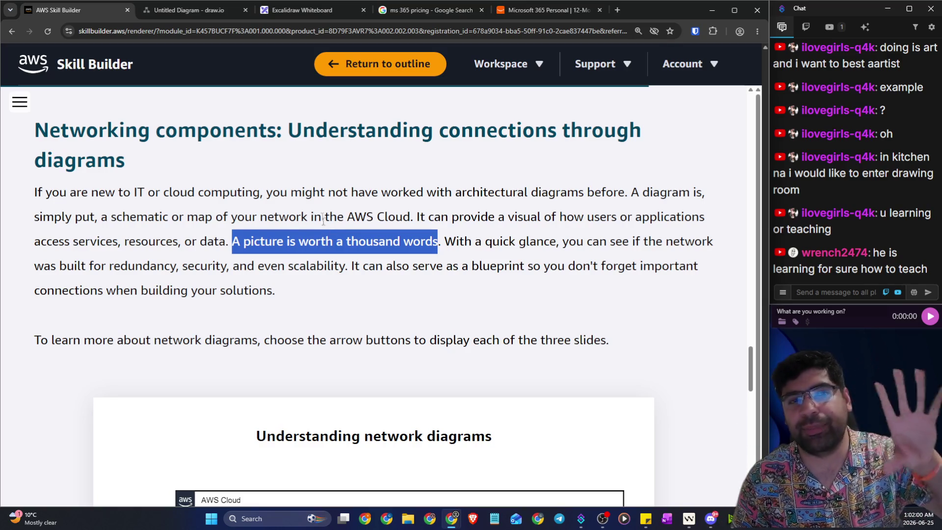
pyautogui.click(619, 11)
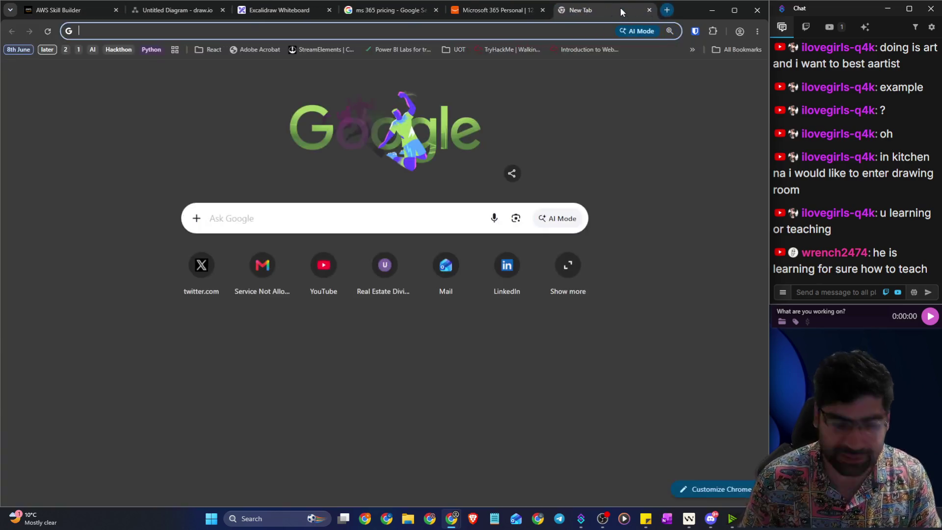
# Step: Search Google for 'netflix aws architecture' and skim the AWS Netflix case study page
pyautogui.write('netflix')
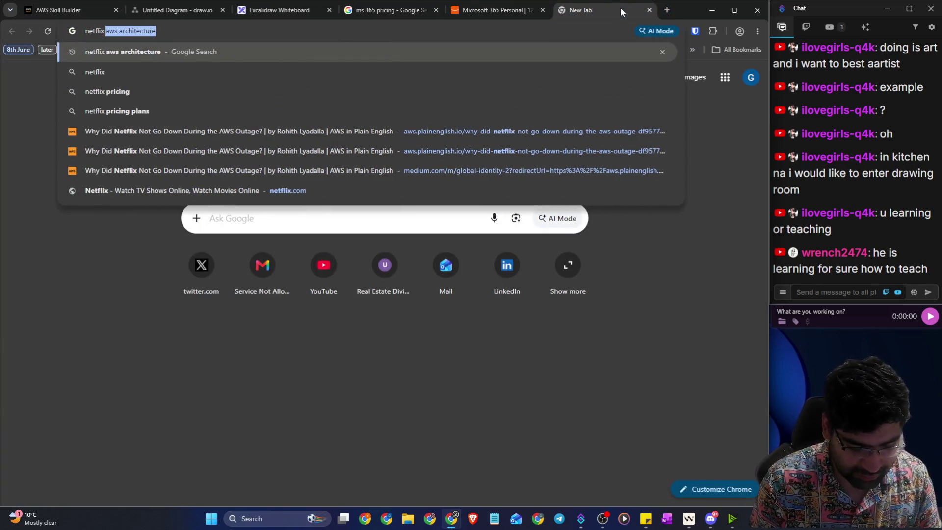
pyautogui.write(' aws a')
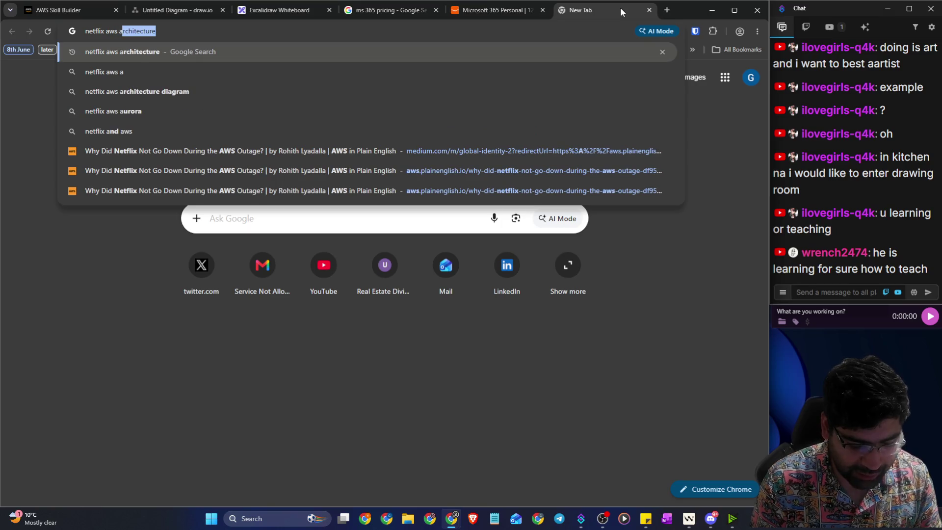
pyautogui.write('rchitectur')
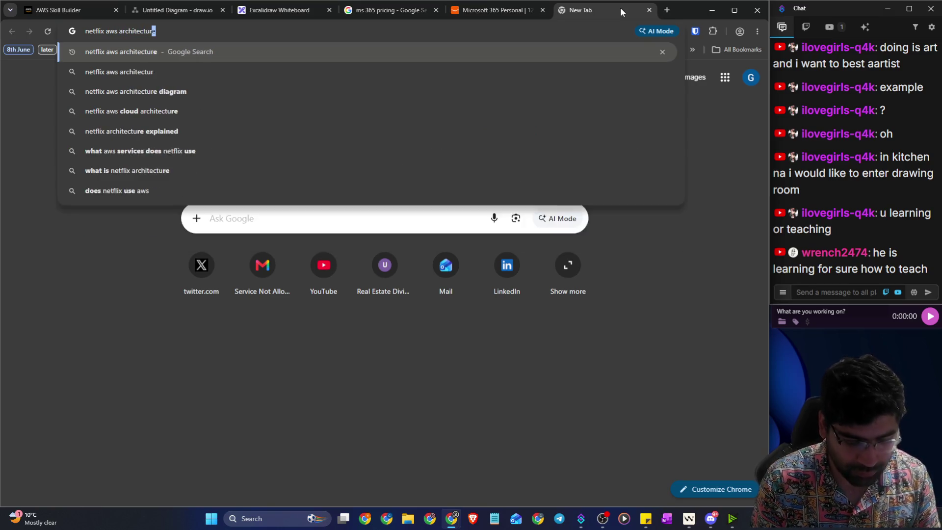
pyautogui.press('Return')
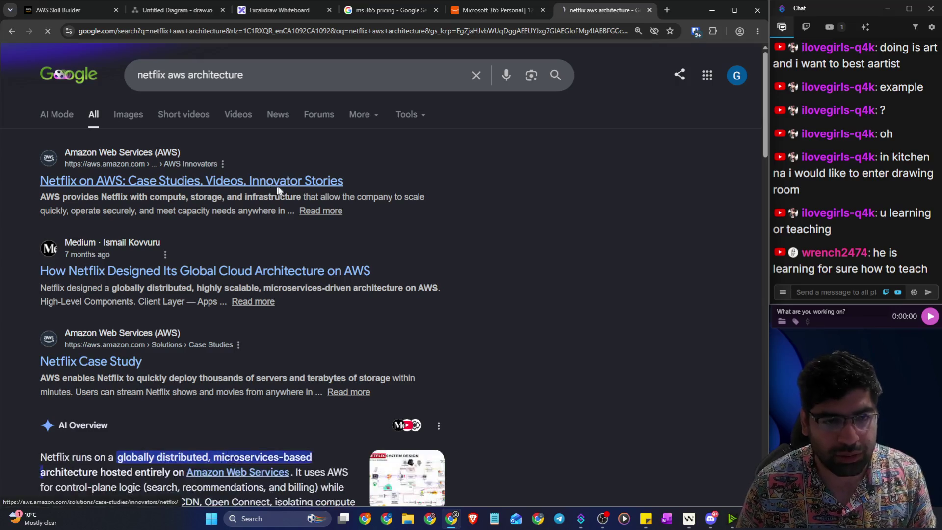
pyautogui.click(274, 190)
pyautogui.scroll(-15, 290, 187)
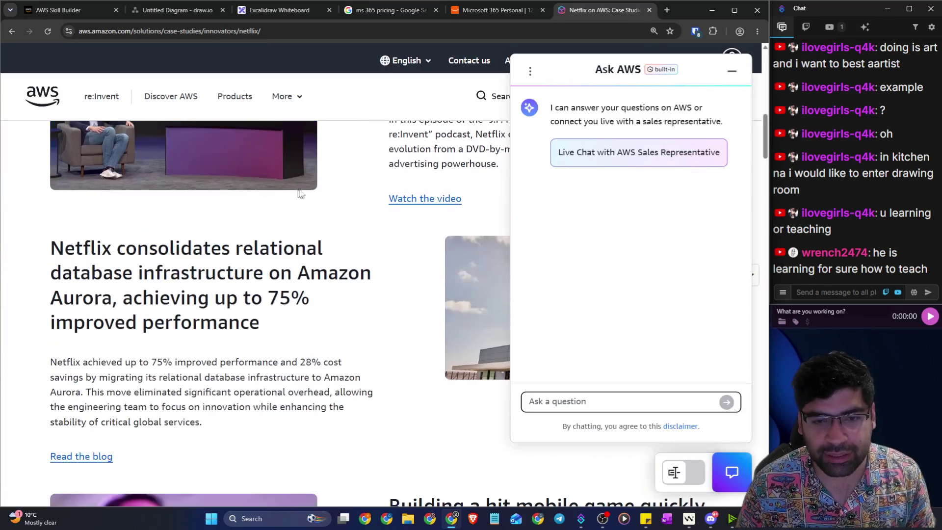
pyautogui.scroll(-5, 732, 69)
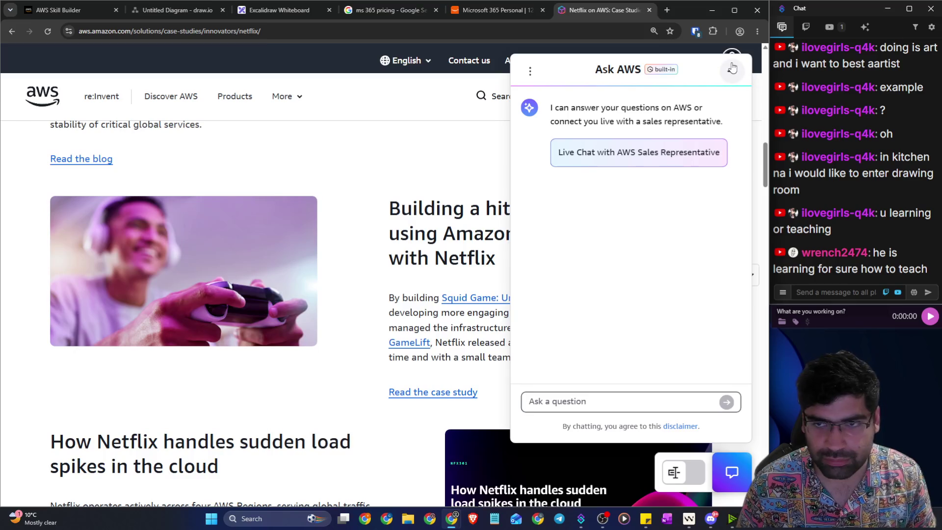
pyautogui.click(731, 68)
pyautogui.scroll(-13, 348, 259)
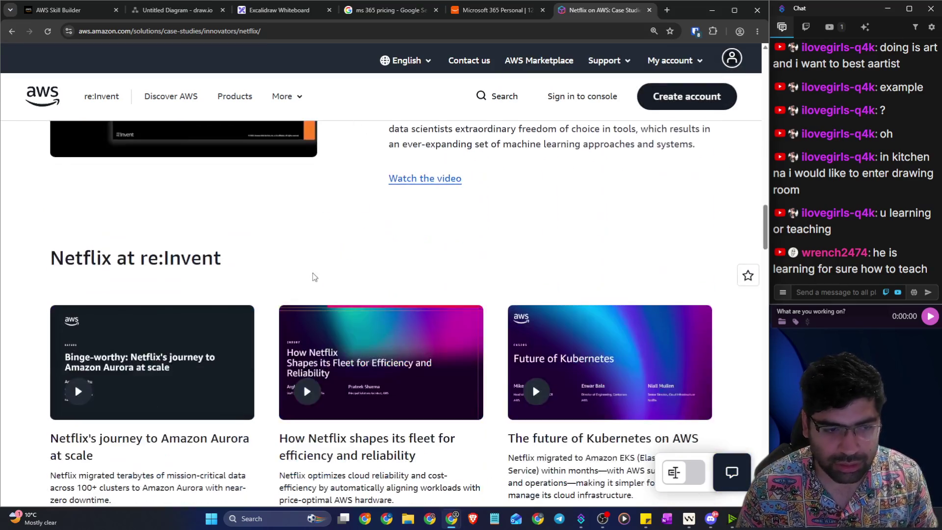
pyautogui.scroll(-6, 334, 281)
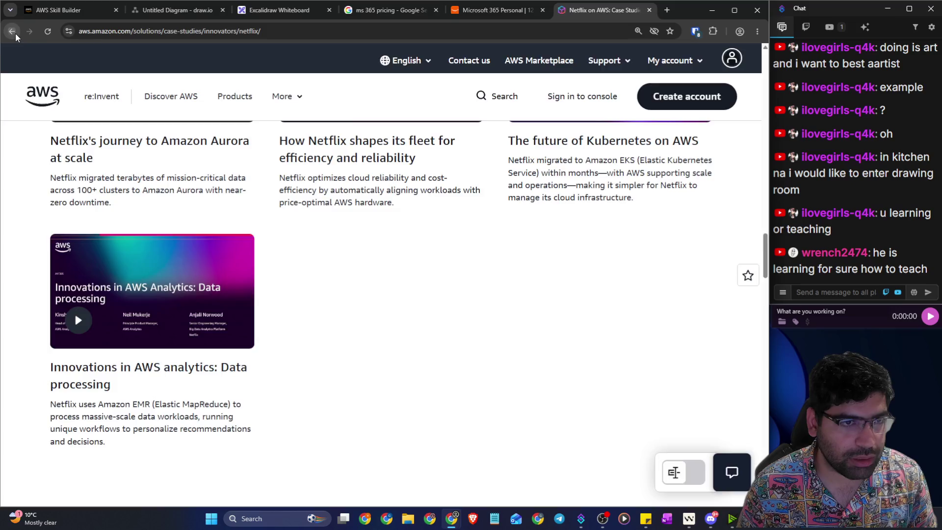
pyautogui.click(11, 30)
# Step: Read through the Medium article on Netflix's cloud architecture, then return to the results
pyautogui.scroll(-3, 202, 297)
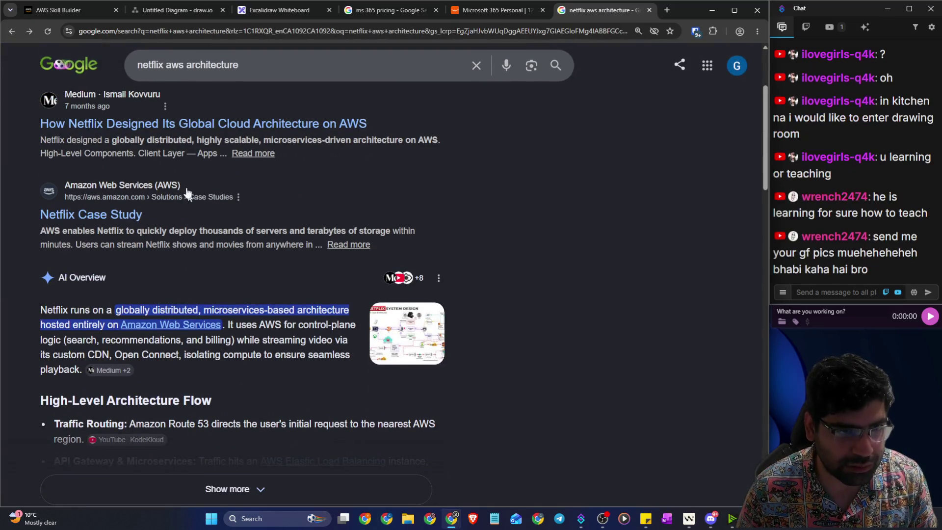
pyautogui.click(206, 124)
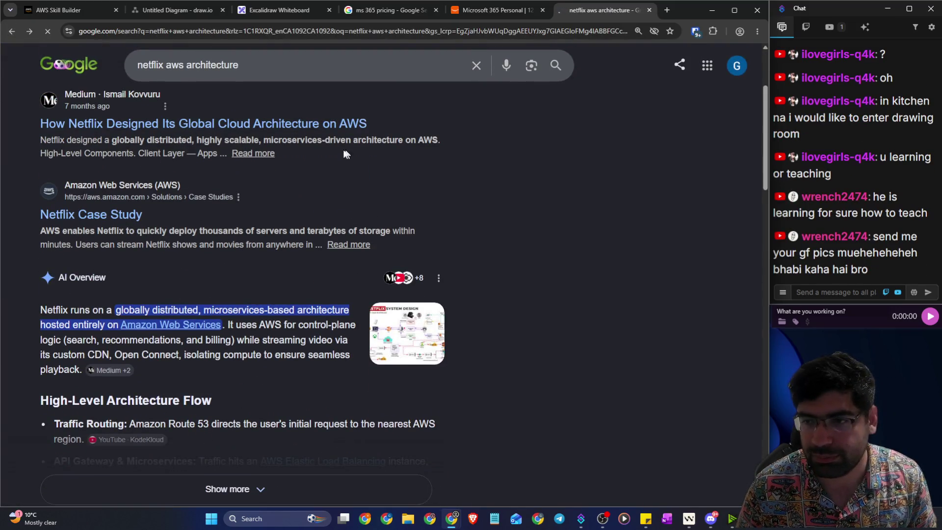
pyautogui.scroll(-5, 320, 190)
pyautogui.scroll(-15, 320, 190)
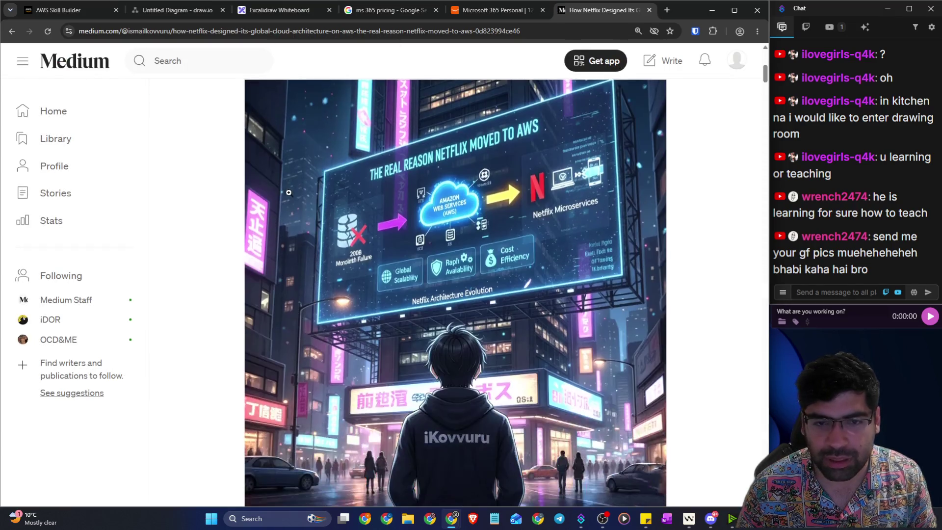
pyautogui.scroll(-15, 364, 200)
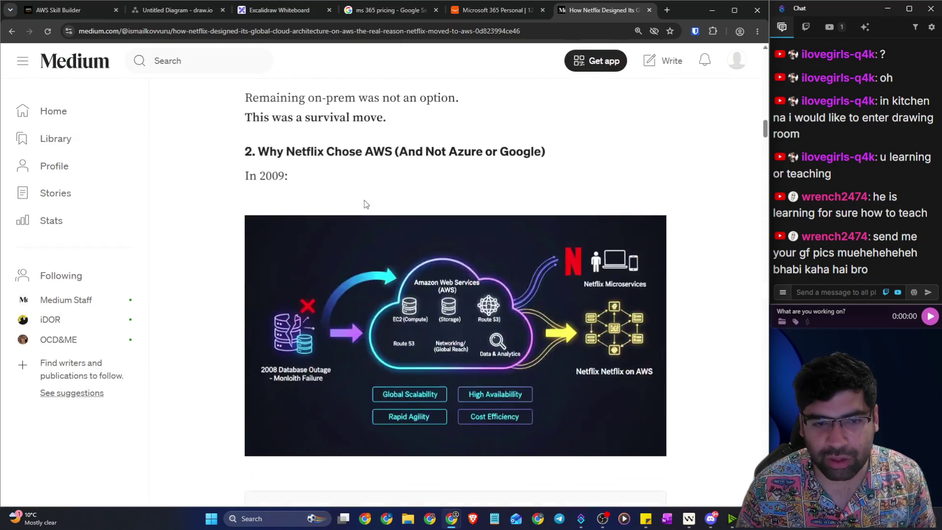
pyautogui.scroll(12, 301, 202)
pyautogui.moveTo(277, 146); pyautogui.dragTo(336, 295)
pyautogui.scroll(-20, 336, 294)
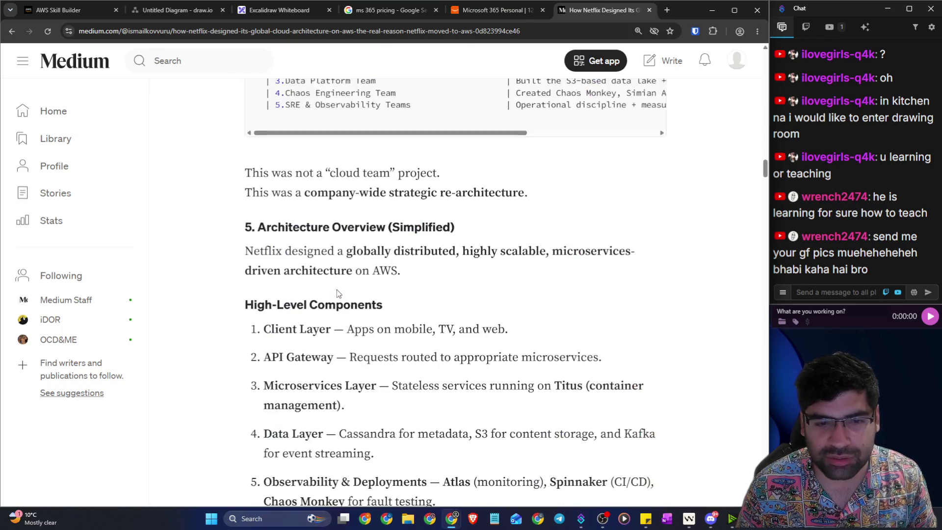
pyautogui.scroll(-20, 336, 294)
pyautogui.scroll(-20, 341, 283)
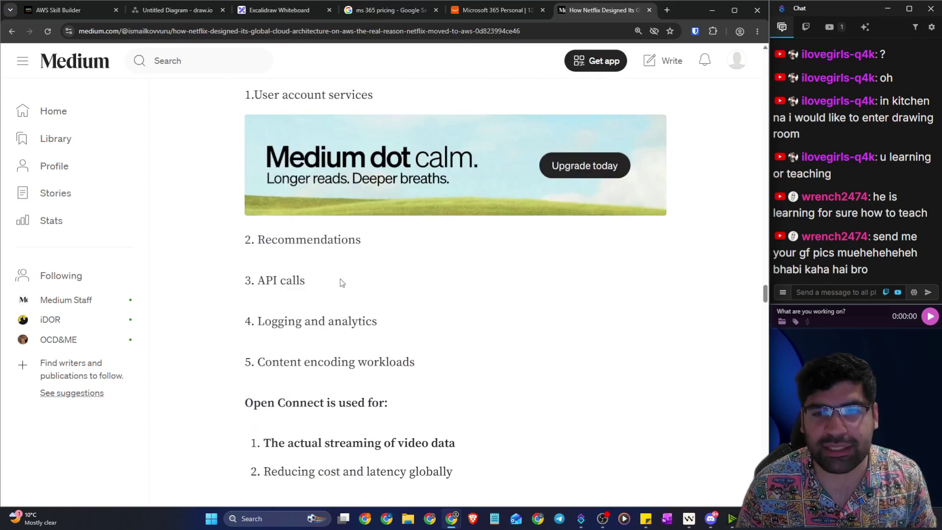
pyautogui.scroll(-7, 342, 283)
pyautogui.click(13, 31)
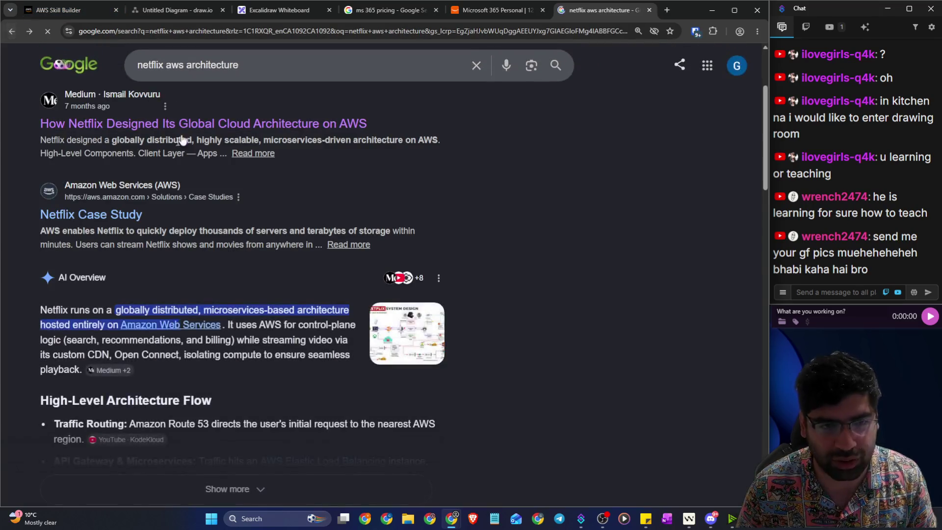
# Step: In image results, open the Netflix System Design image's source article in a new tab
pyautogui.click(127, 113)
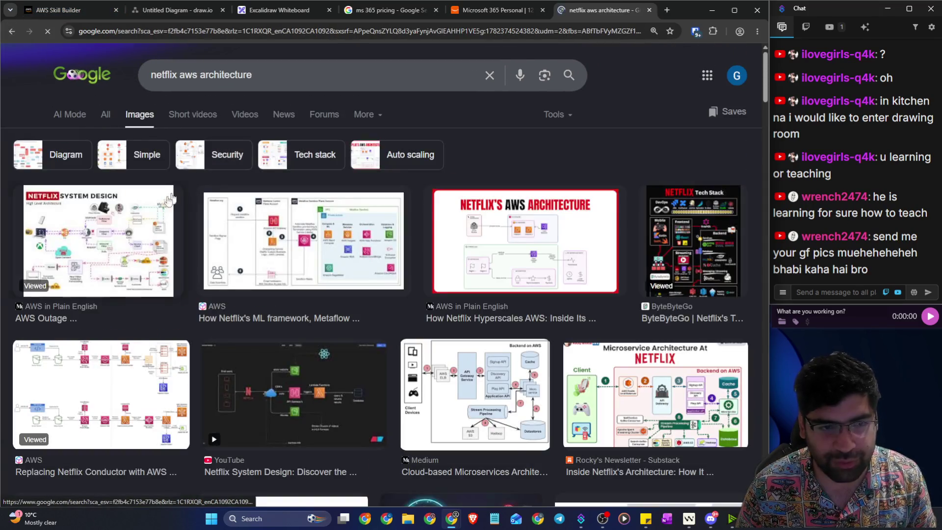
pyautogui.click(177, 191)
pyautogui.rightClick(536, 279)
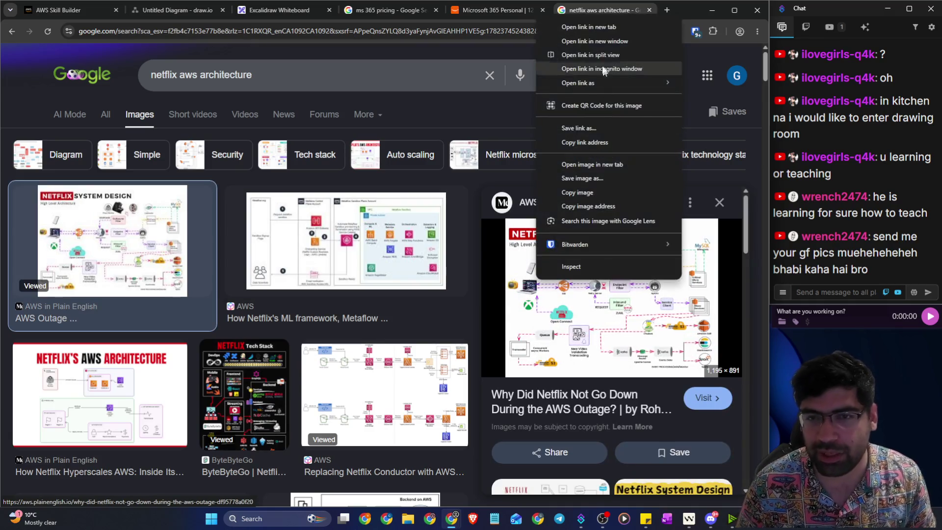
pyautogui.click(598, 27)
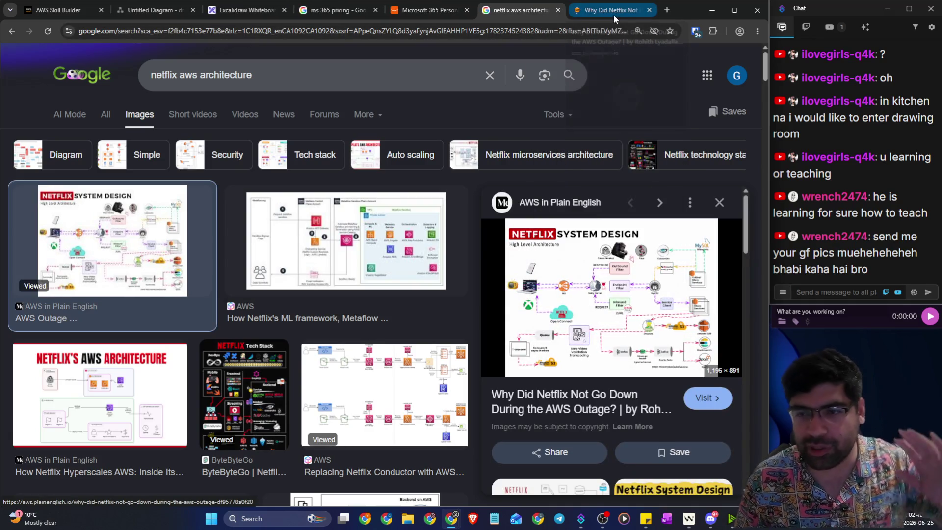
# Step: View the enlarged diagram in the AWS outage article, close it, and return to Skill Builder
pyautogui.click(613, 15)
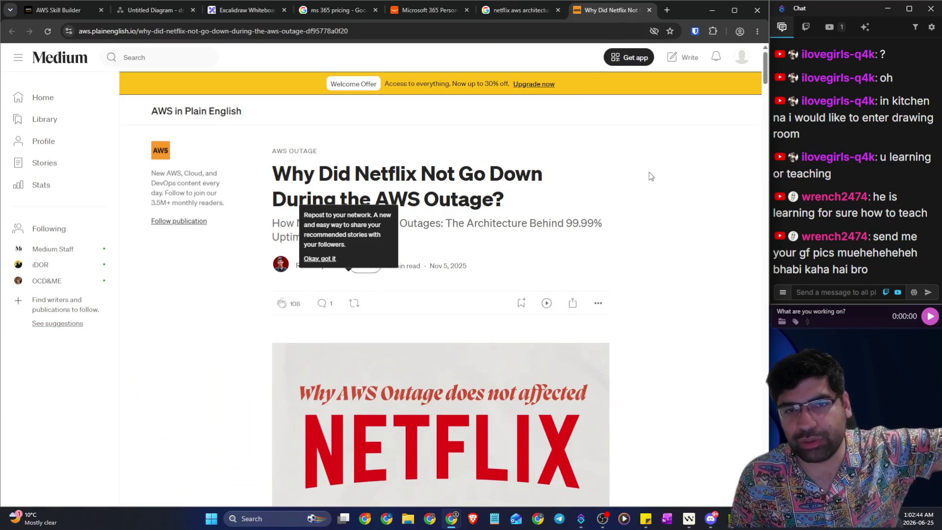
pyautogui.scroll(7, 635, 220)
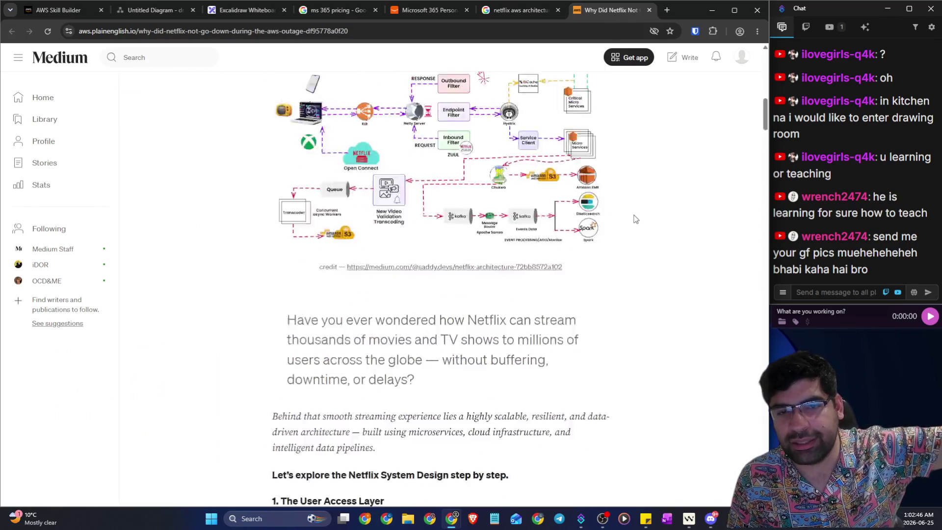
pyautogui.click(491, 265)
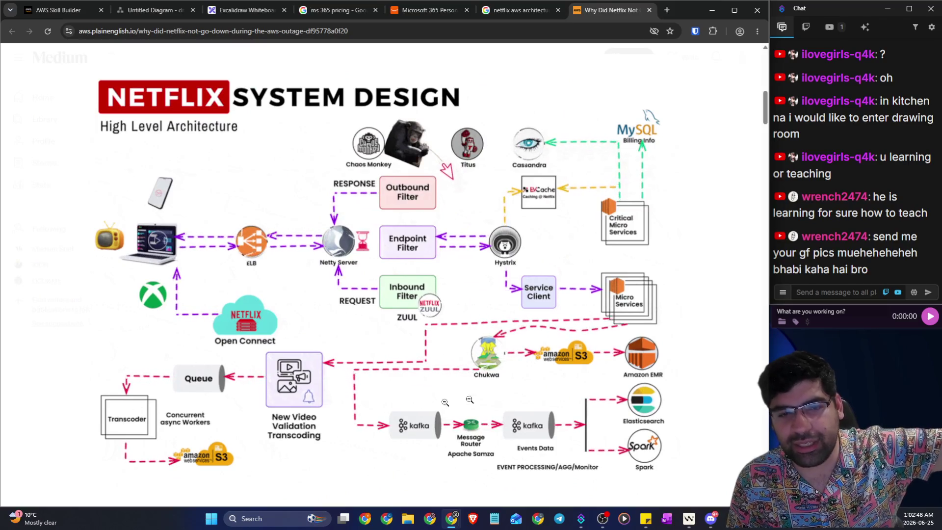
pyautogui.click(651, 10)
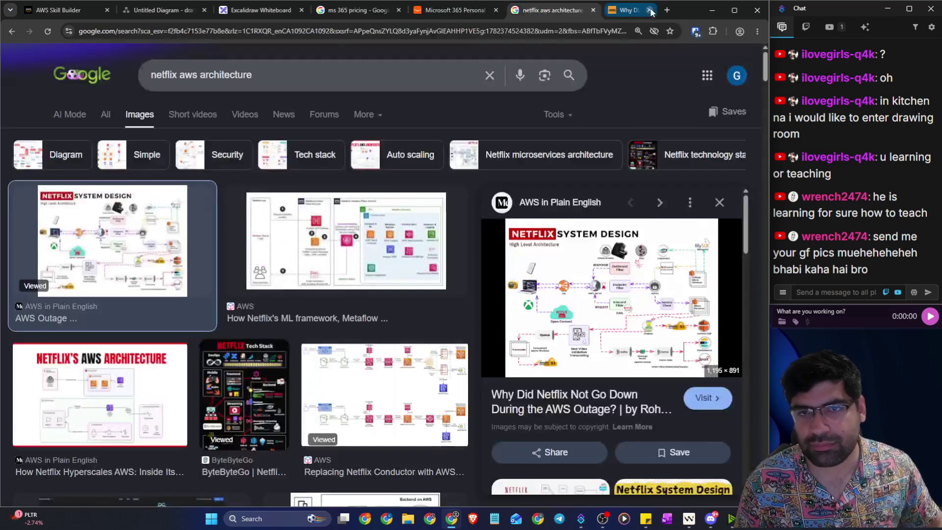
pyautogui.click(83, 11)
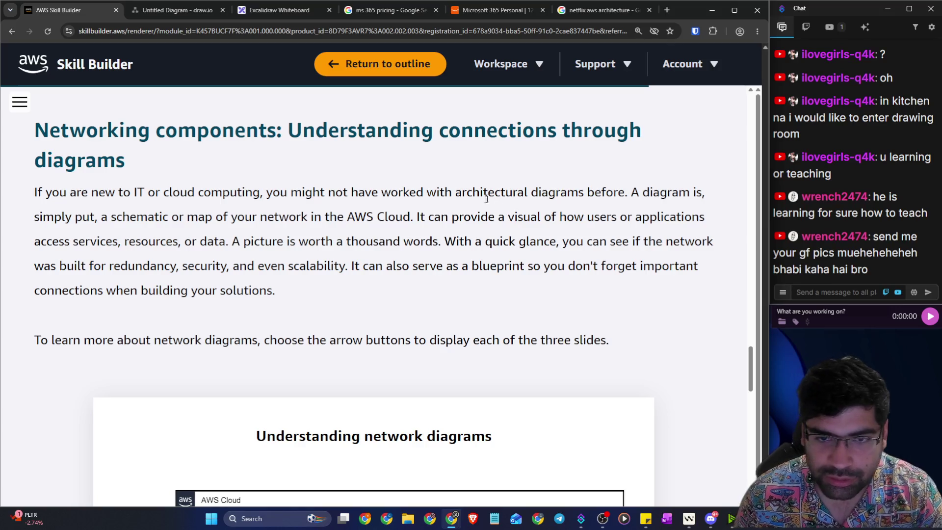
# Step: Read the paragraph on architectural diagrams, redundancy and security, then return to the Netflix image results
pyautogui.moveTo(456, 192); pyautogui.dragTo(613, 193)
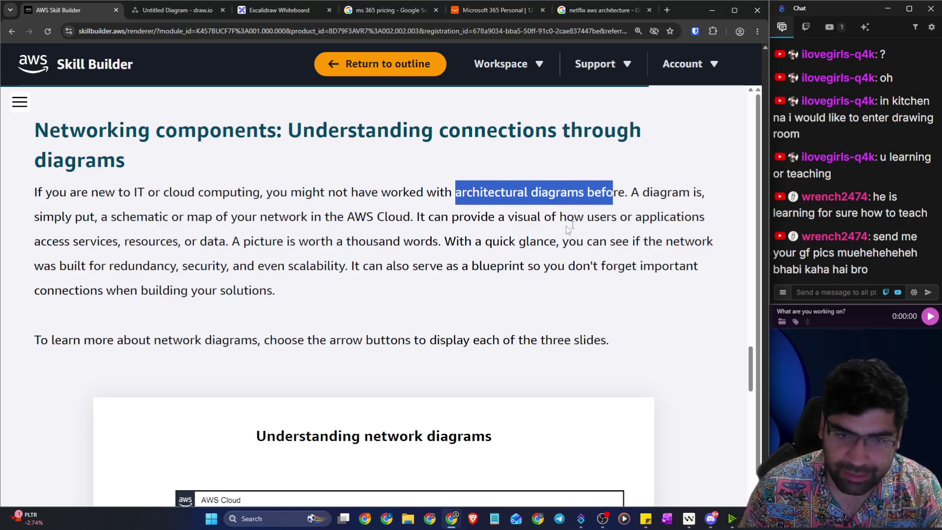
pyautogui.moveTo(466, 242); pyautogui.dragTo(702, 242)
pyautogui.moveTo(51, 266); pyautogui.dragTo(687, 269)
pyautogui.moveTo(148, 291); pyautogui.dragTo(293, 294)
pyautogui.click(578, 15)
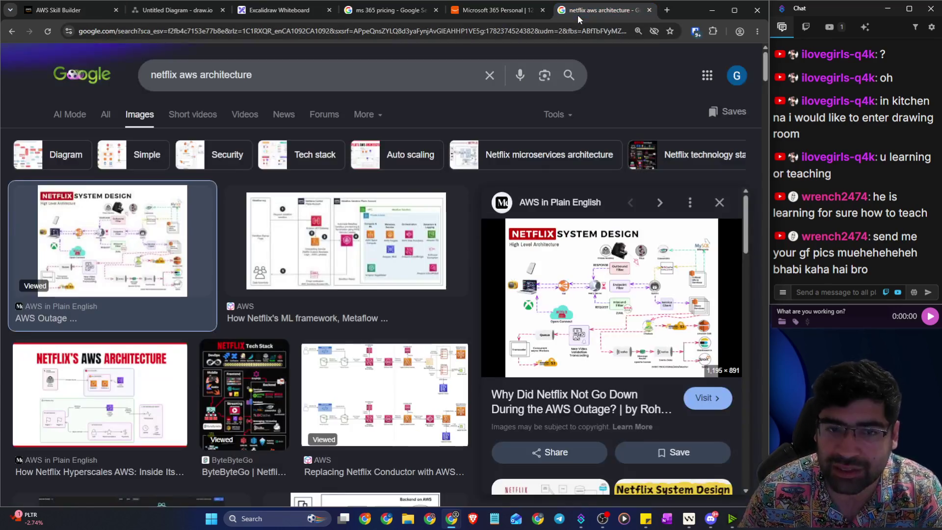
# Step: Close the Amazon Microsoft 365 Personal tab and open the Netflix System Design image in its own tab
pyautogui.click(491, 14)
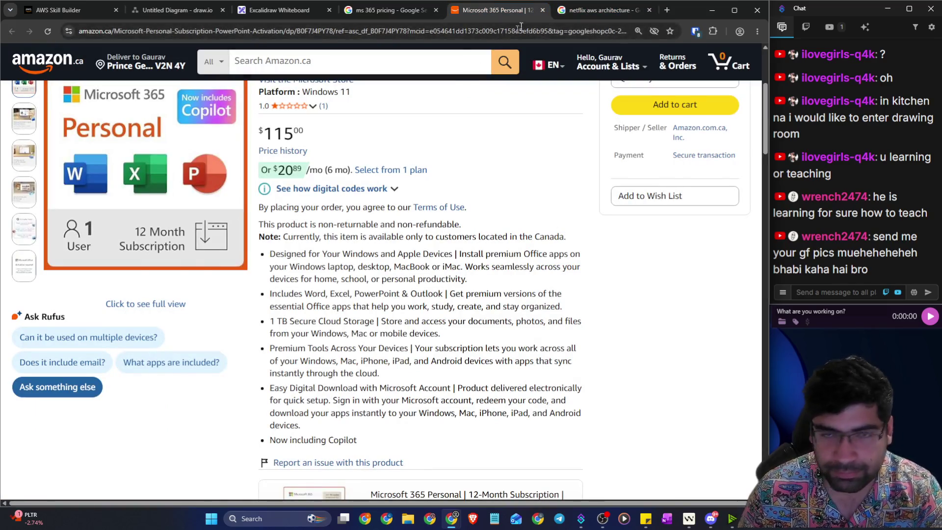
pyautogui.click(543, 10)
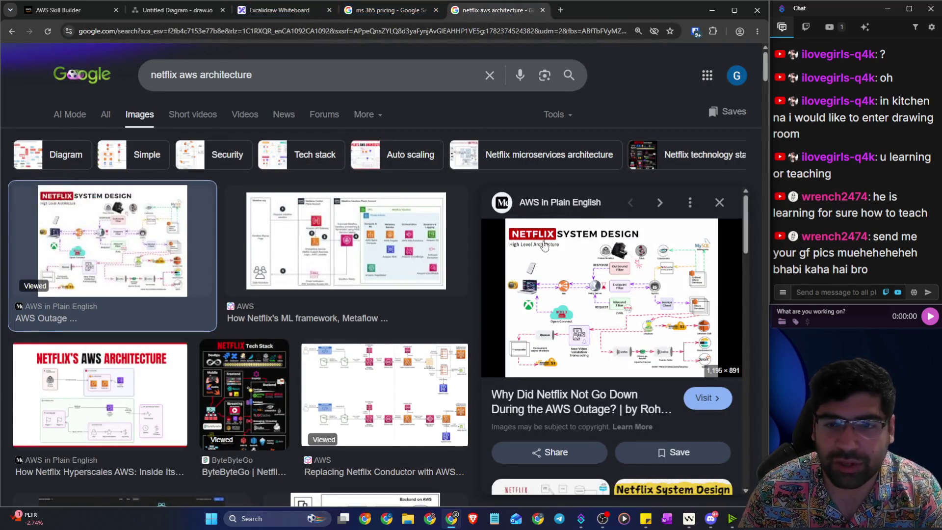
pyautogui.rightClick(572, 243)
pyautogui.click(596, 392)
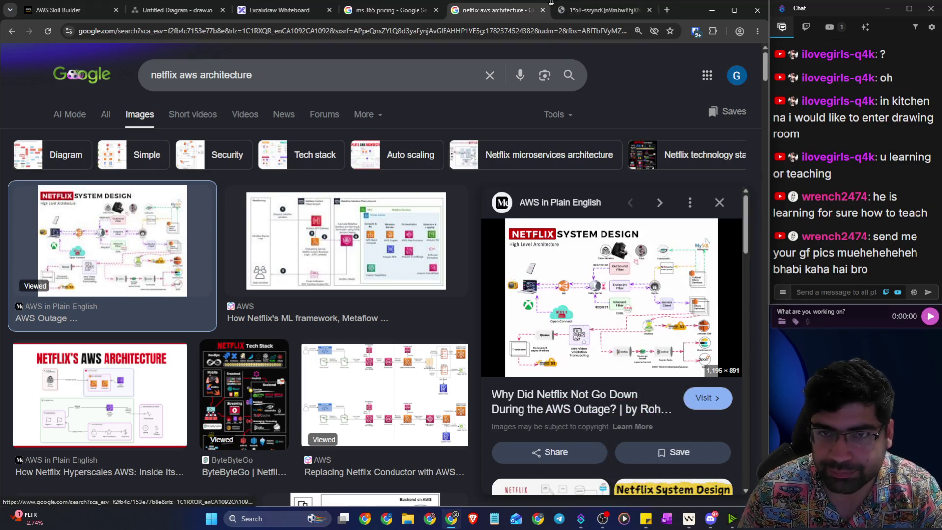
pyautogui.click(586, 15)
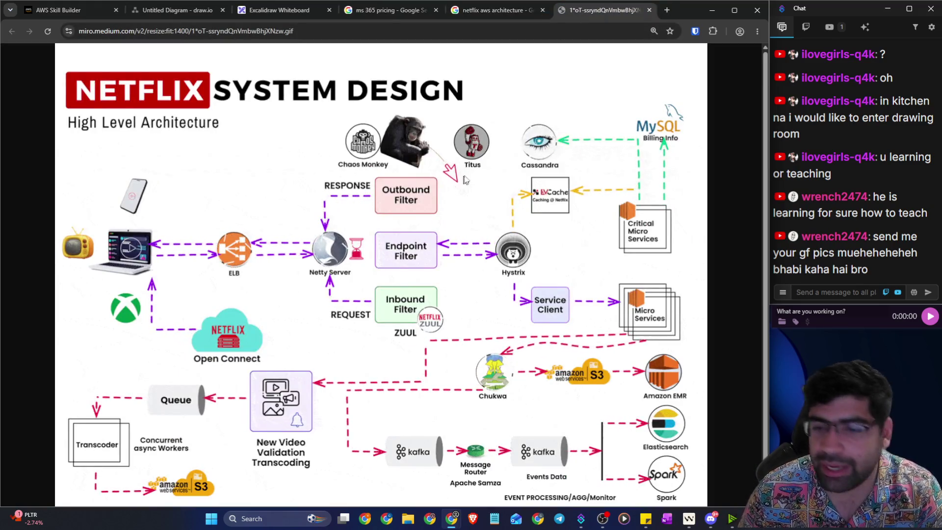
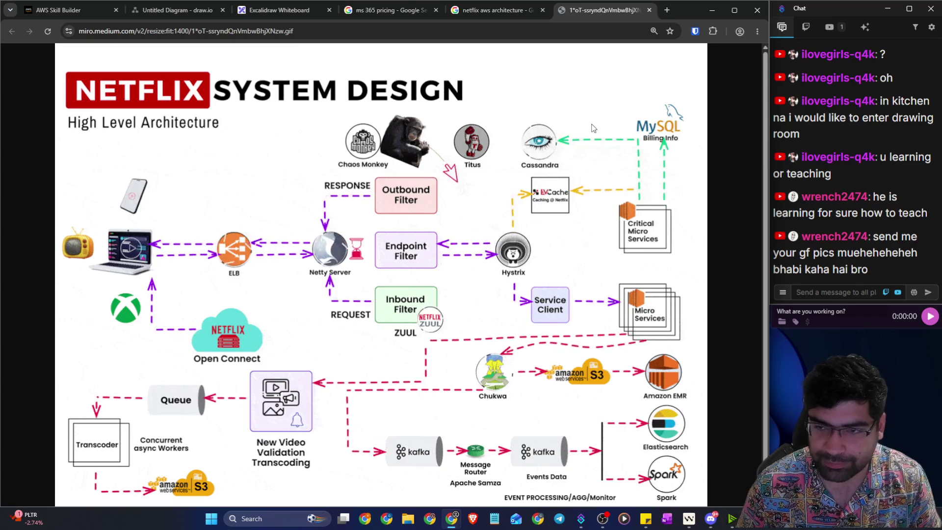
# Step: Return to the Skill Builder lesson and highlight the sentence about the three slides
pyautogui.click(176, 13)
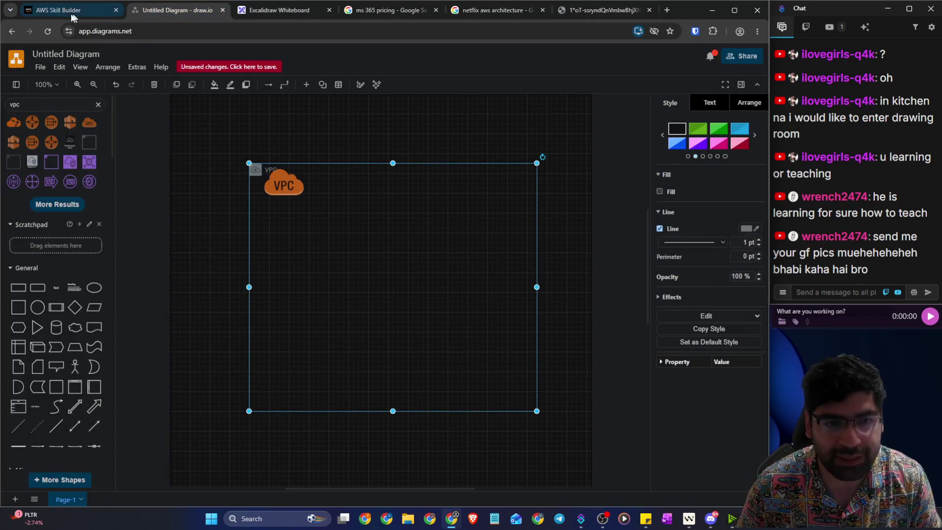
pyautogui.click(63, 16)
pyautogui.scroll(-1, 200, 273)
pyautogui.click(199, 273)
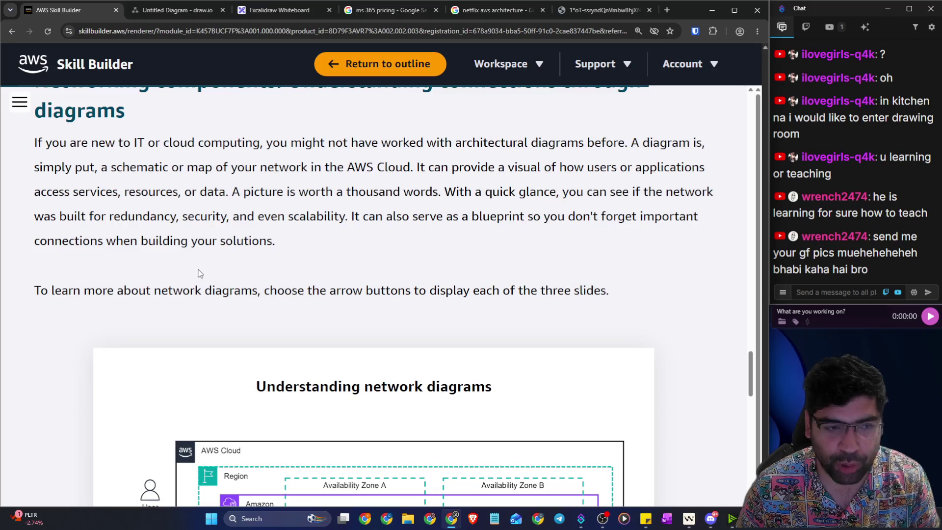
pyautogui.scroll(-3, 199, 289)
pyautogui.moveTo(36, 142); pyautogui.dragTo(616, 148)
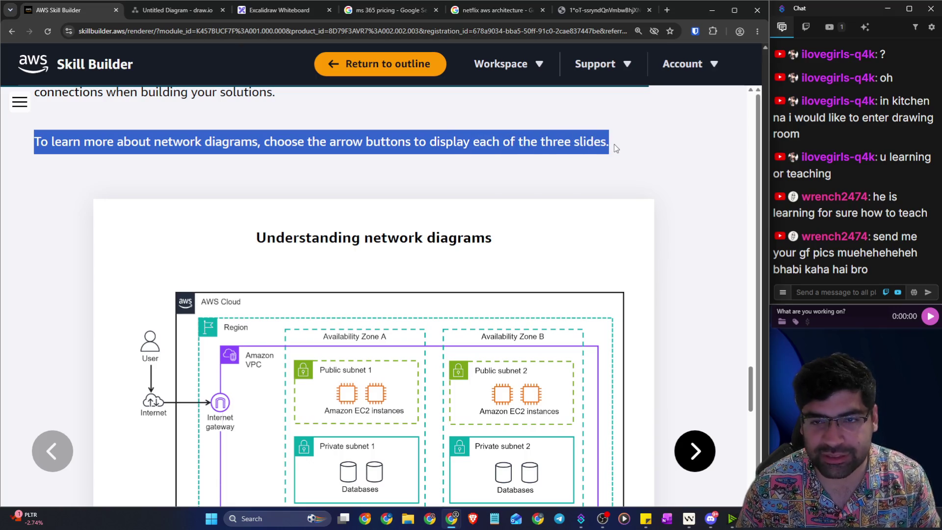
# Step: Finish reading the Understanding network diagrams intro and start the walkthrough
pyautogui.scroll(-3, 670, 145)
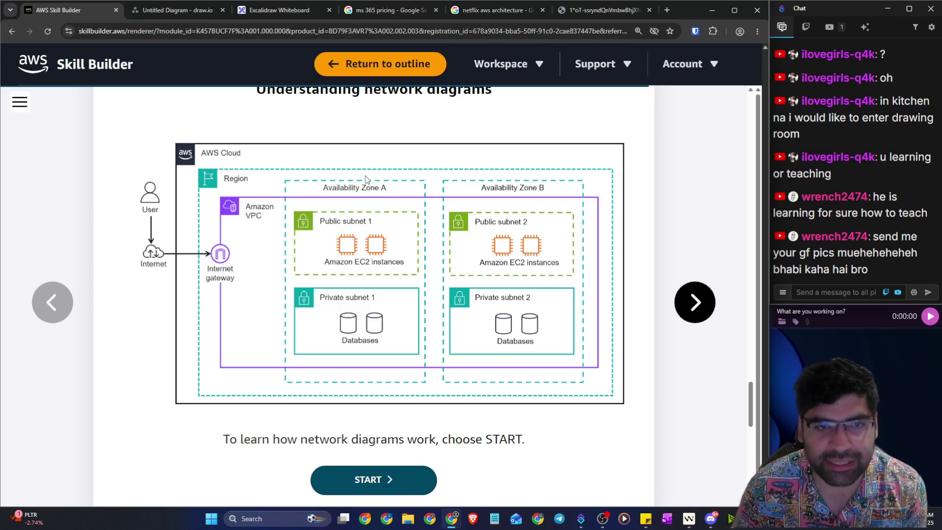
pyautogui.scroll(1, 365, 179)
pyautogui.moveTo(290, 140); pyautogui.dragTo(451, 142)
pyautogui.scroll(-2, 138, 156)
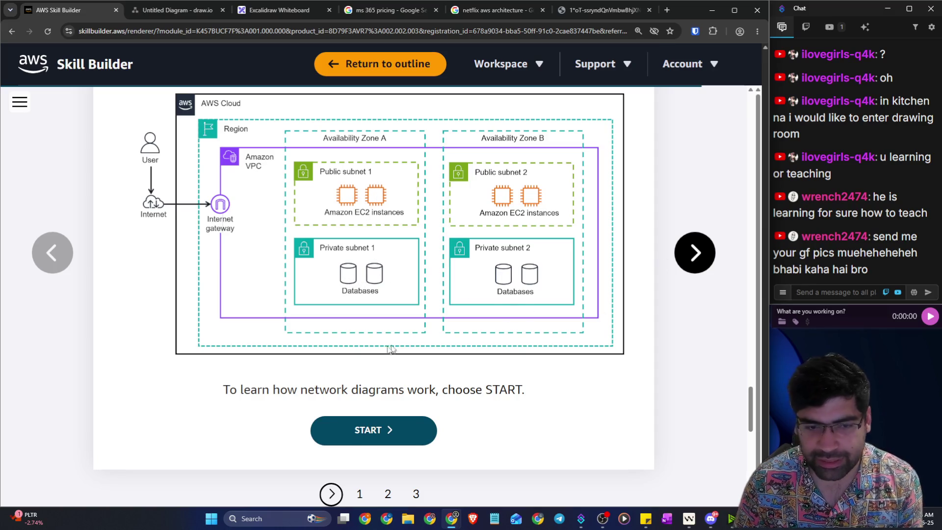
pyautogui.scroll(-2, 371, 371)
pyautogui.click(371, 333)
# Step: Read Diagram basics 1, highlighting that AWS Cloud is the outermost box
pyautogui.scroll(-1, 309, 271)
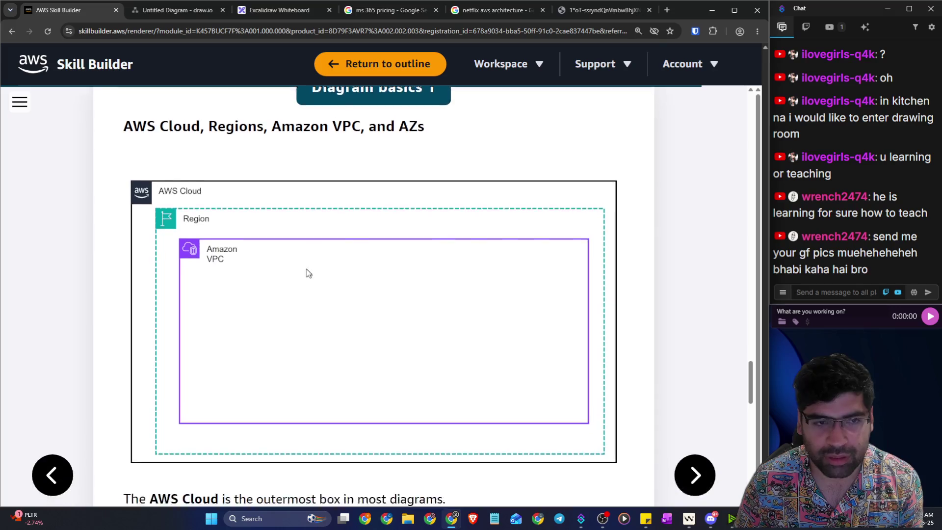
pyautogui.moveTo(168, 104); pyautogui.dragTo(417, 104)
pyautogui.scroll(-5, 417, 152)
pyautogui.scroll(-2, 307, 197)
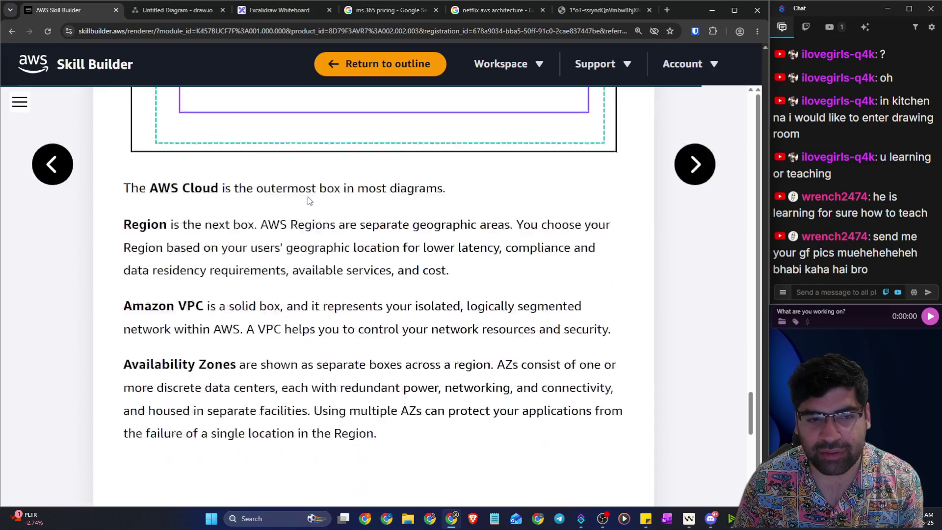
pyautogui.moveTo(155, 167)
pyautogui.mouseDown()
pyautogui.moveTo(405, 192)
pyautogui.moveTo(505, 349)
pyautogui.mouseUp()
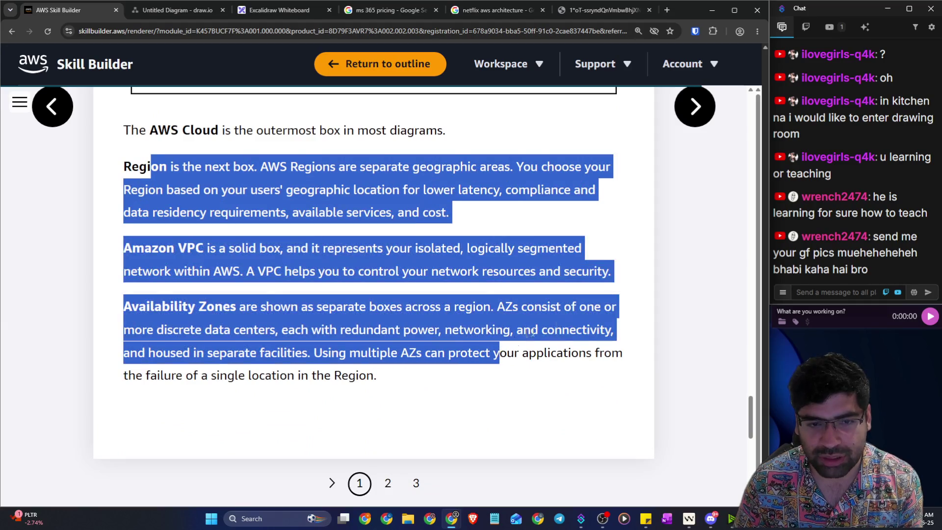
pyautogui.scroll(1, 578, 308)
pyautogui.click(463, 258)
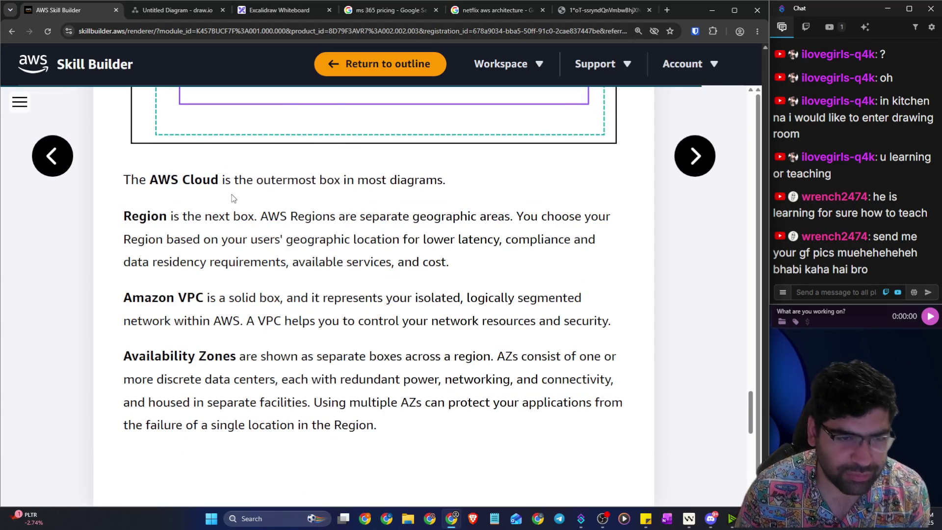
pyautogui.moveTo(225, 180); pyautogui.dragTo(407, 180)
# Step: Highlight the Region definition paragraph and the data residency requirements phrase
pyautogui.scroll(4, 467, 200)
pyautogui.scroll(2, 215, 169)
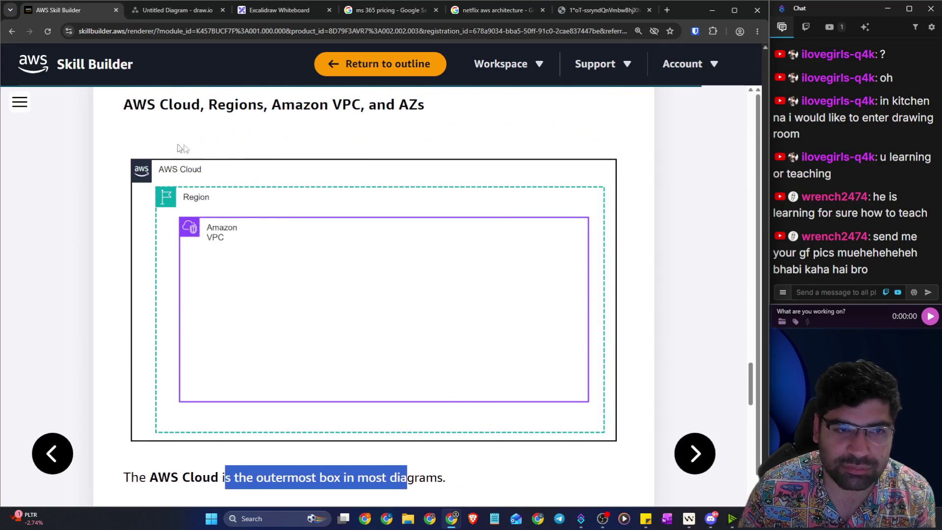
pyautogui.scroll(-6, 358, 159)
pyautogui.click(121, 226)
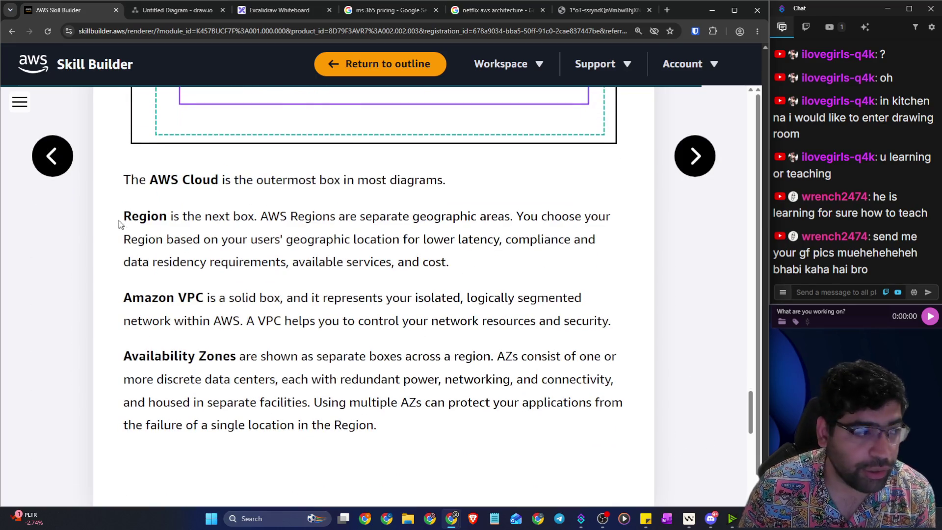
pyautogui.moveTo(123, 216); pyautogui.dragTo(516, 222)
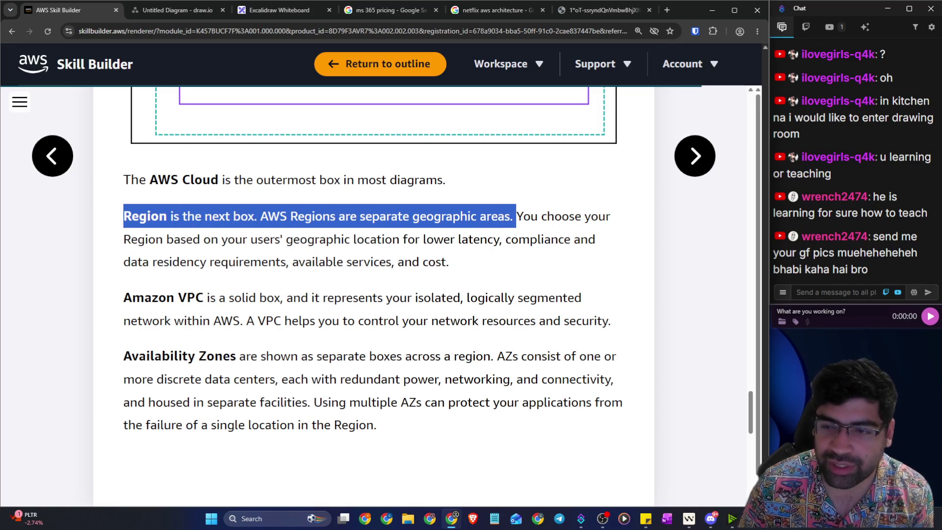
pyautogui.moveTo(515, 222); pyautogui.dragTo(616, 233)
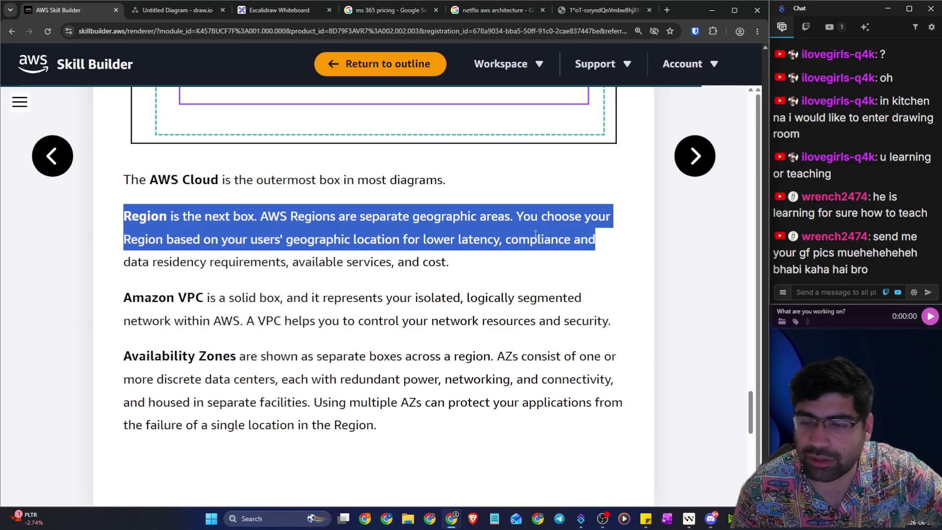
pyautogui.click(541, 236)
pyautogui.scroll(-1, 371, 273)
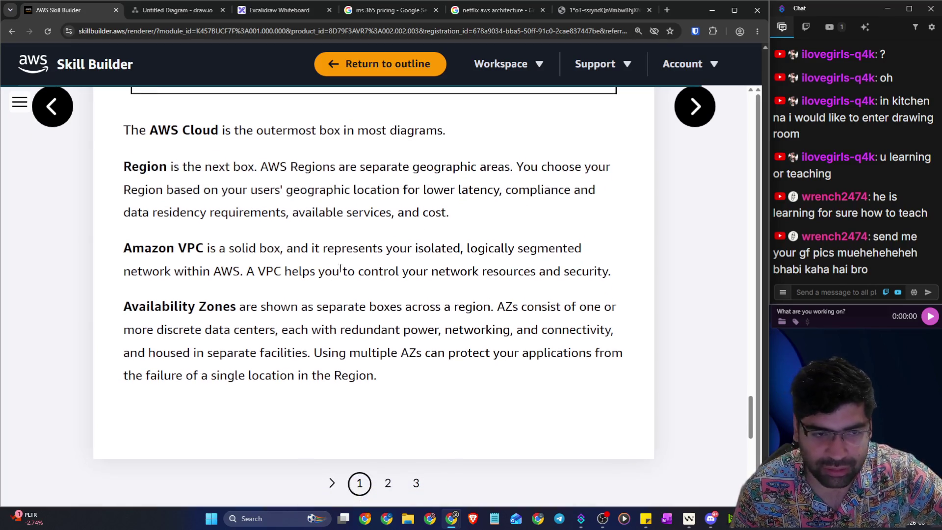
pyautogui.moveTo(137, 214); pyautogui.dragTo(235, 213)
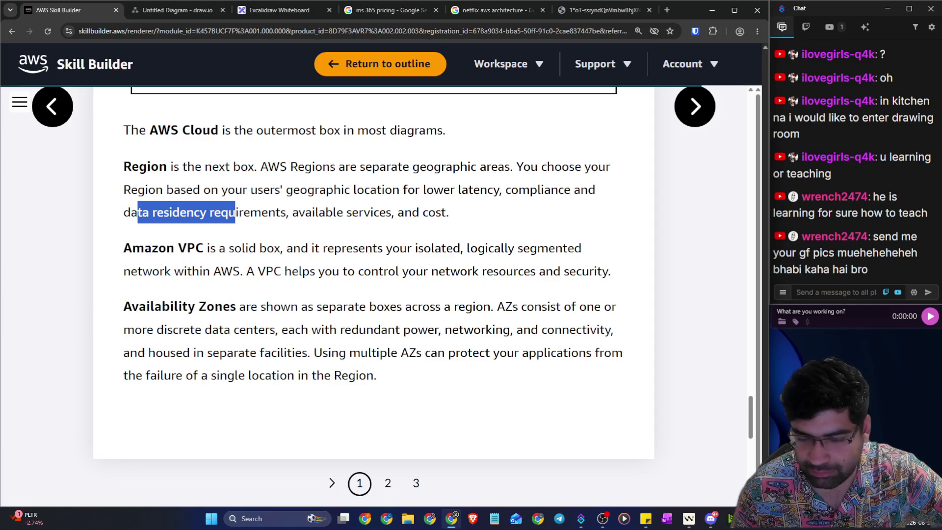
pyautogui.click(303, 228)
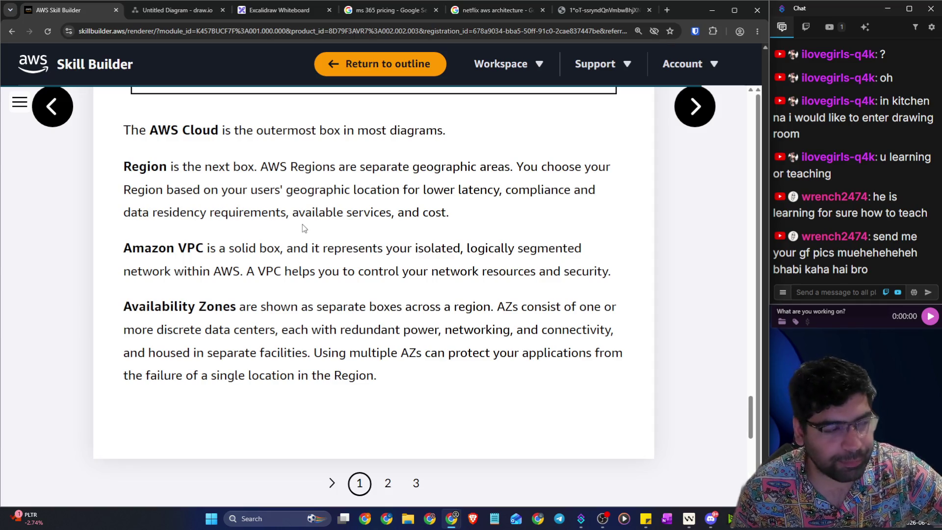
# Step: Highlight the Amazon VPC solid box description and how Availability Zones are drawn
pyautogui.scroll(-2, 216, 169)
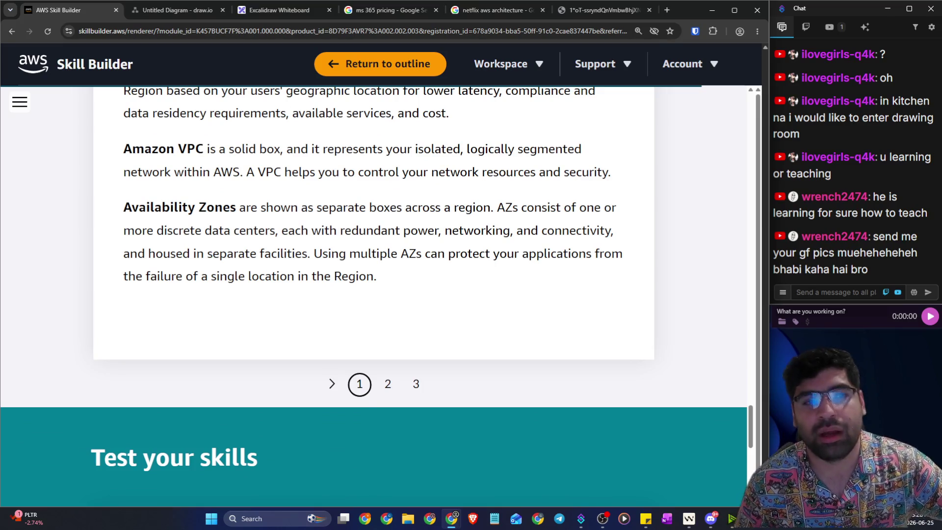
pyautogui.moveTo(202, 152); pyautogui.dragTo(581, 152)
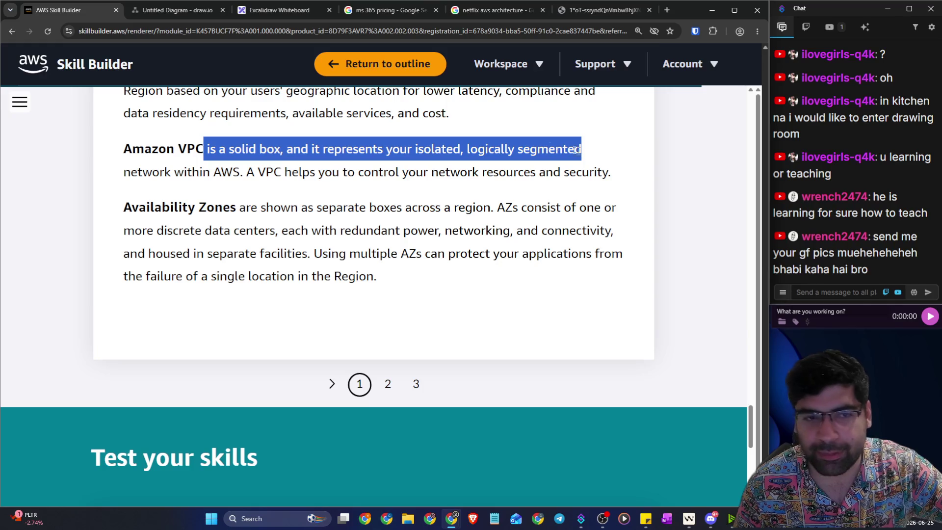
pyautogui.moveTo(214, 172); pyautogui.dragTo(614, 181)
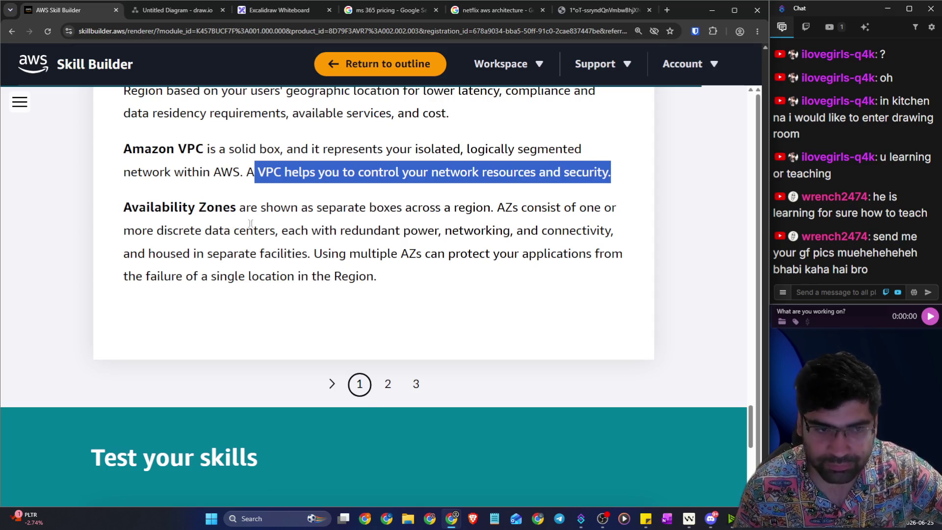
pyautogui.moveTo(124, 209); pyautogui.dragTo(390, 211)
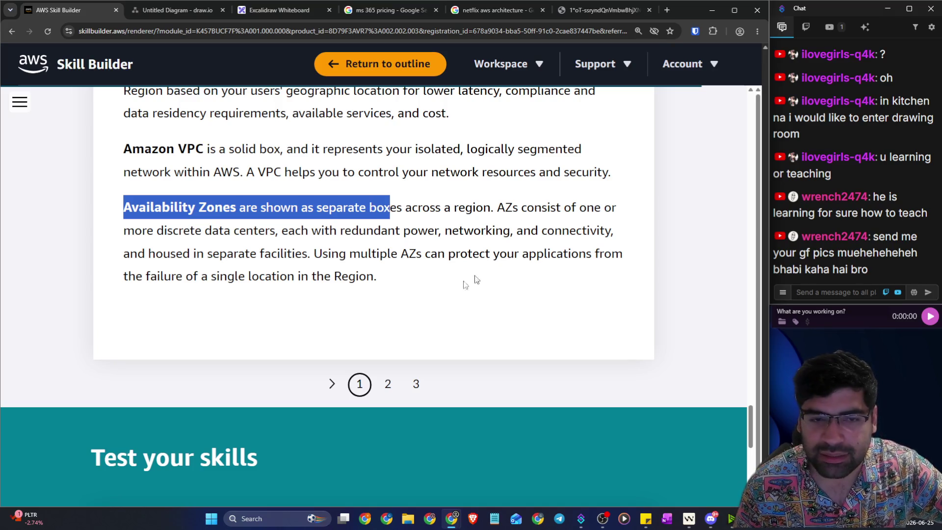
pyautogui.scroll(10, 416, 269)
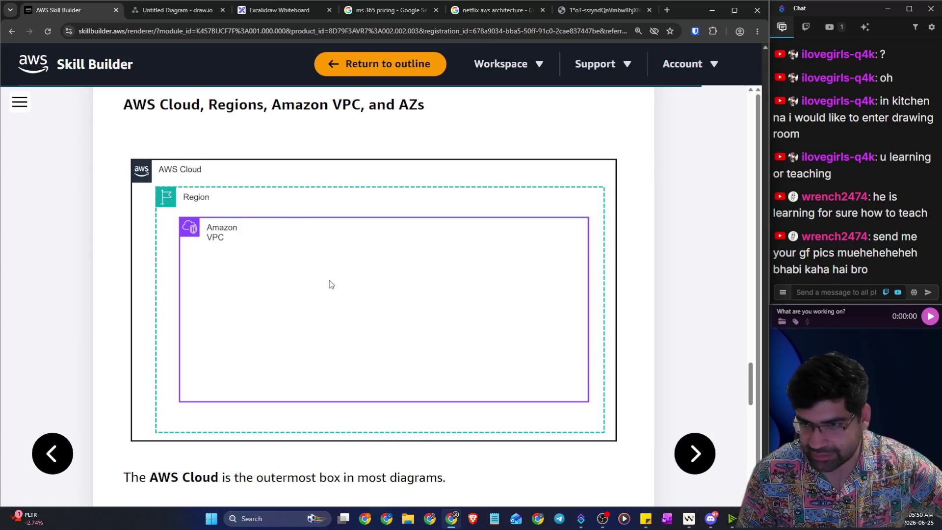
pyautogui.scroll(-10, 331, 283)
pyautogui.scroll(5, 430, 275)
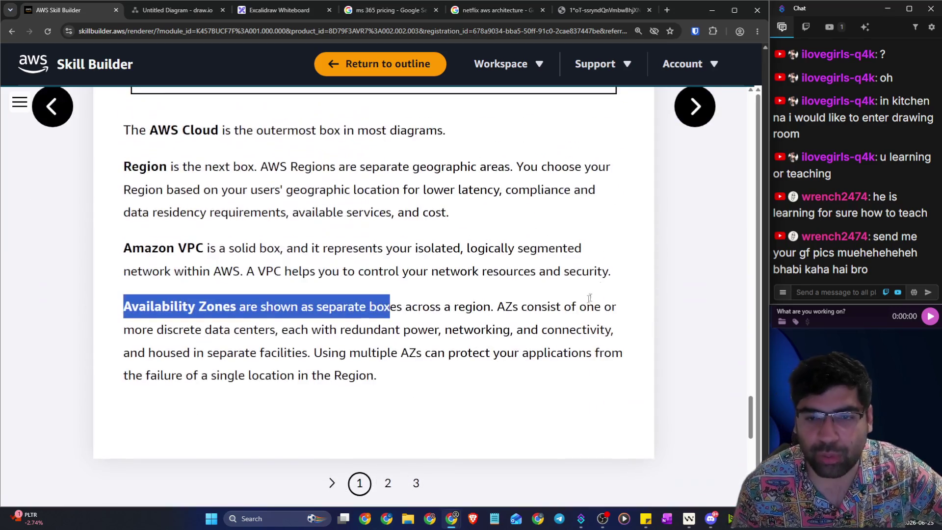
pyautogui.scroll(8, 696, 130)
pyautogui.scroll(-1, 272, 256)
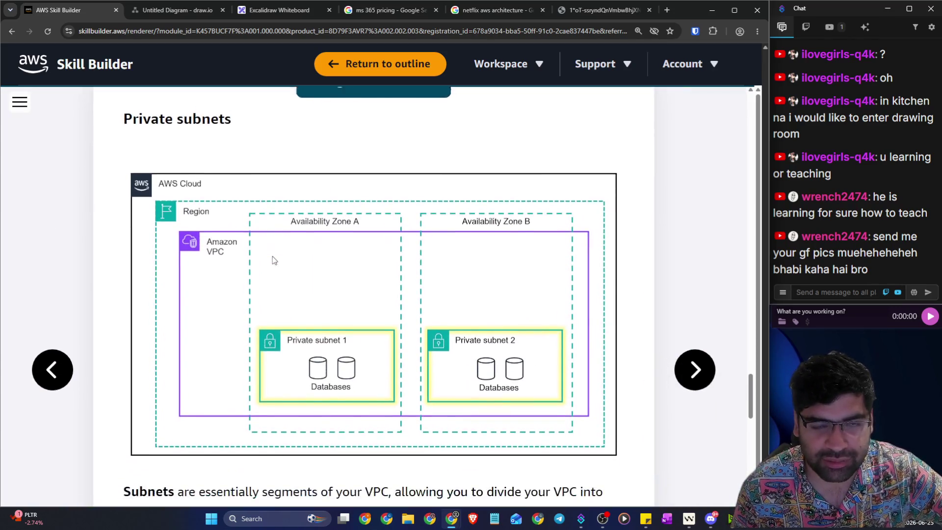
# Step: Highlight the definition of subnets and advance to slide 3, Public subnets
pyautogui.scroll(1, 344, 236)
pyautogui.scroll(-4, 319, 167)
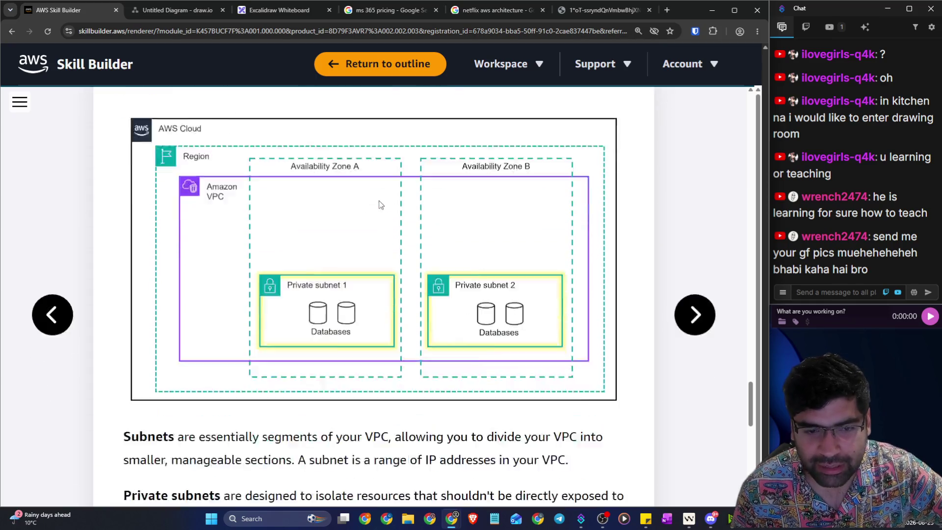
pyautogui.moveTo(163, 329); pyautogui.dragTo(416, 329)
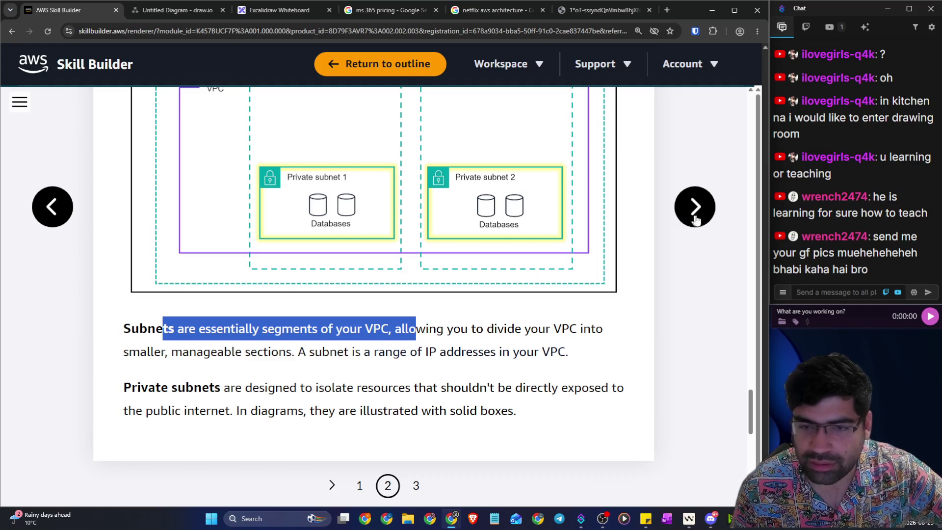
pyautogui.click(693, 219)
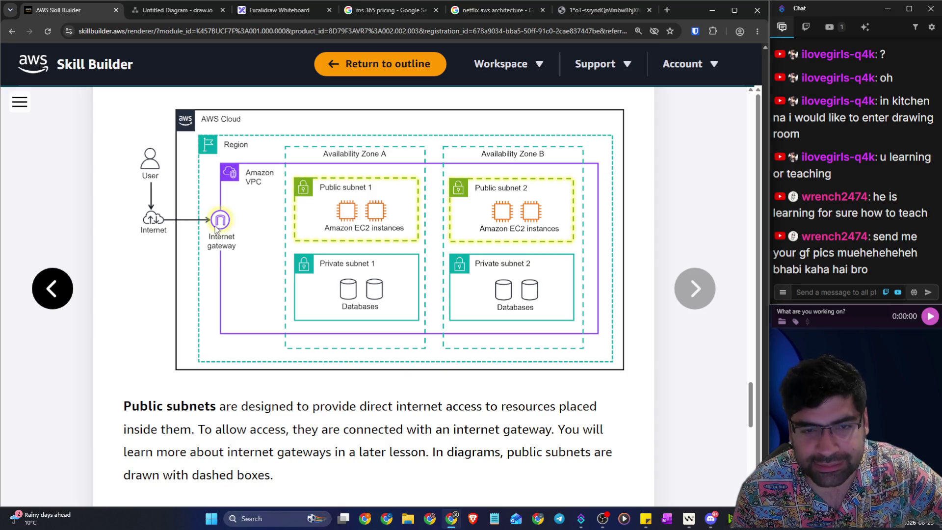
# Step: Highlight what public subnets are designed for, then switch to the Excalidraw whiteboard
pyautogui.scroll(-3, 227, 253)
pyautogui.moveTo(227, 255); pyautogui.dragTo(533, 256)
pyautogui.scroll(2, 658, 199)
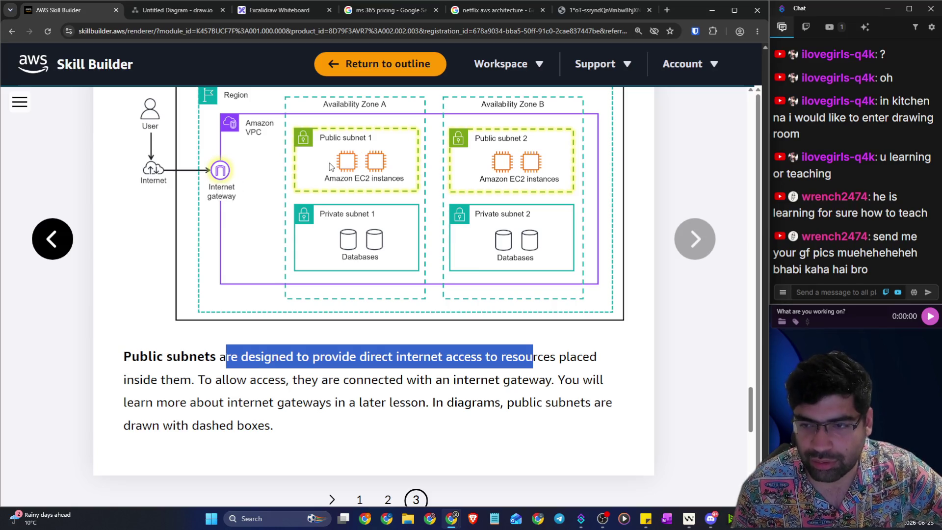
pyautogui.click(290, 9)
pyautogui.scroll(-3, 381, 177)
# Step: Sketch a two-stroke pen arrow pointing at 'get some doc', then go back to Skill Builder
pyautogui.scroll(15, 389, 214)
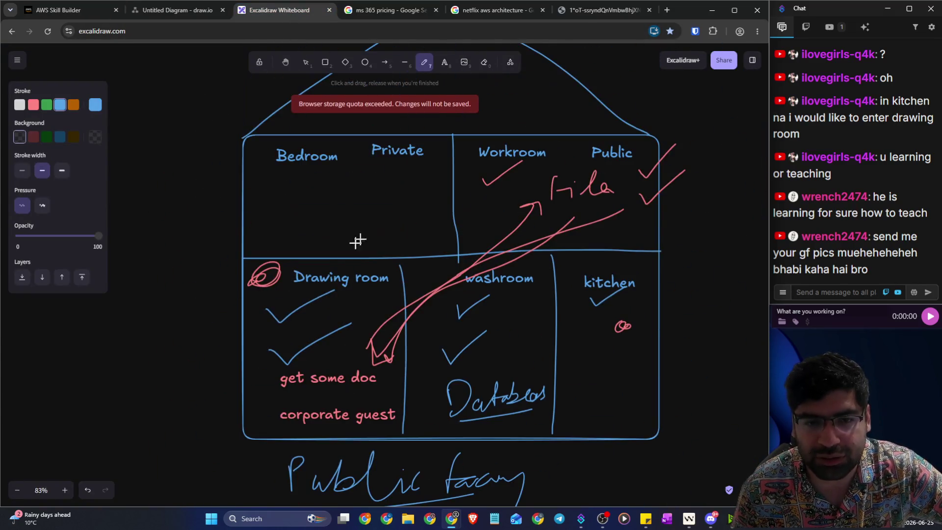
pyautogui.scroll(-2, 319, 275)
pyautogui.moveTo(218, 302); pyautogui.dragTo(265, 301)
pyautogui.moveTo(216, 319)
pyautogui.mouseDown()
pyautogui.moveTo(249, 319)
pyautogui.moveTo(216, 320)
pyautogui.moveTo(252, 309)
pyautogui.mouseUp()
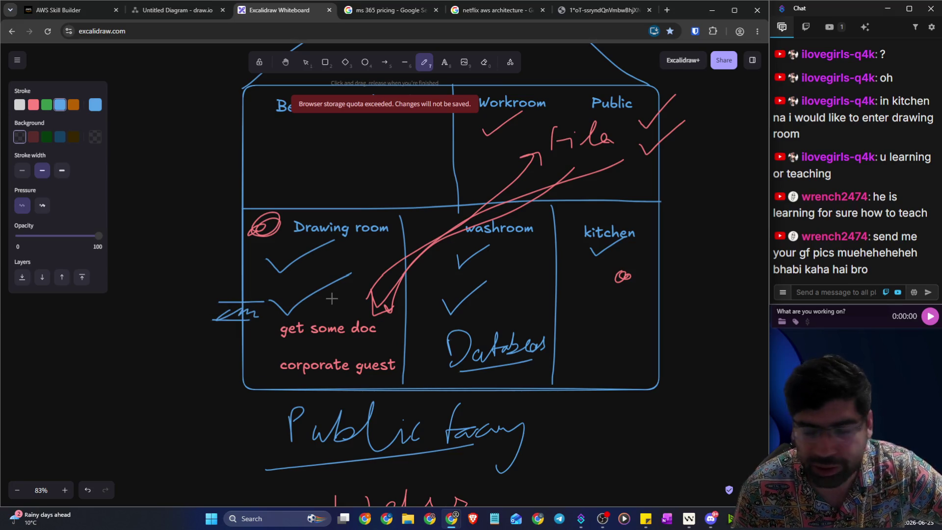
pyautogui.click(64, 11)
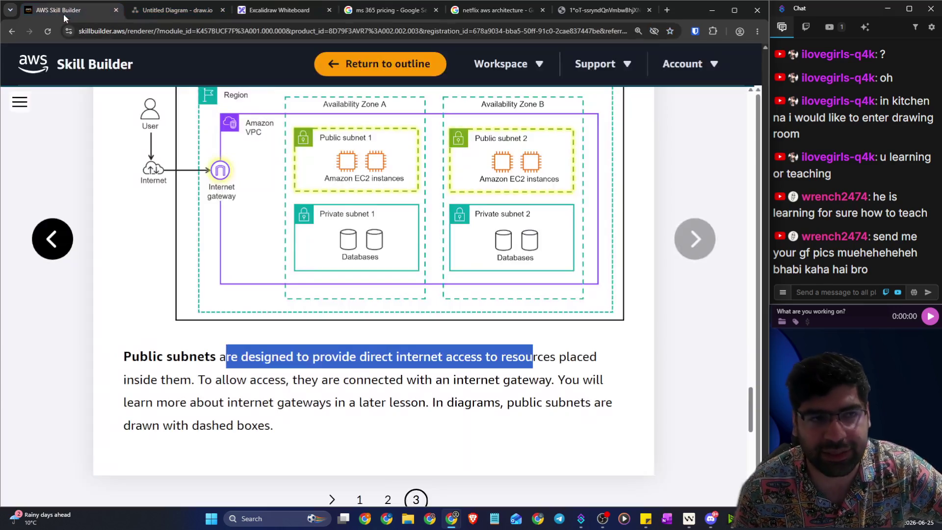
# Step: Read the subnet-uses question, highlighting the high-availability and centralized interface options
pyautogui.scroll(-10, 569, 275)
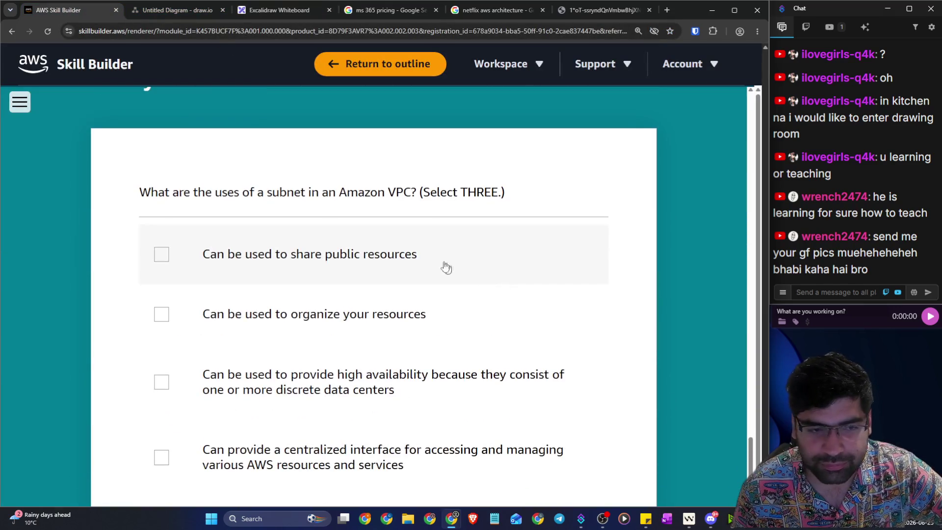
pyautogui.moveTo(140, 196); pyautogui.dragTo(392, 204)
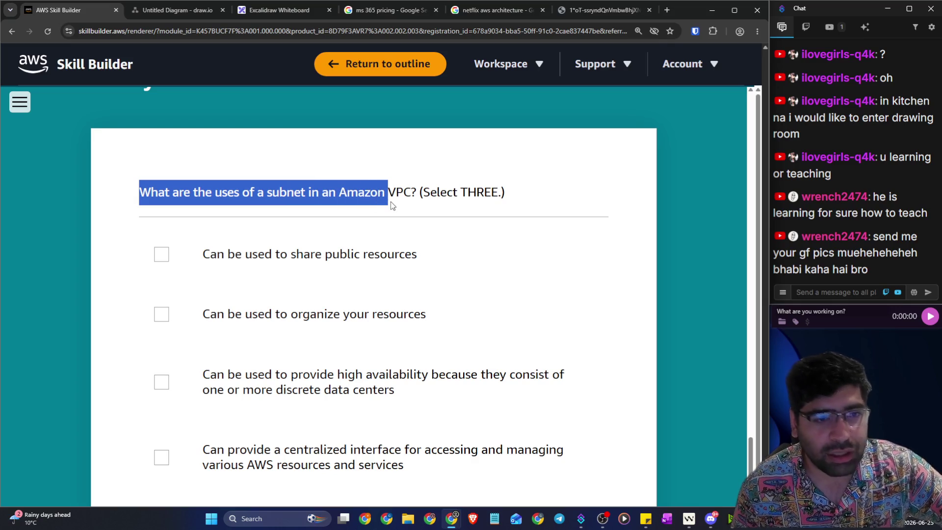
pyautogui.moveTo(392, 206); pyautogui.dragTo(421, 207)
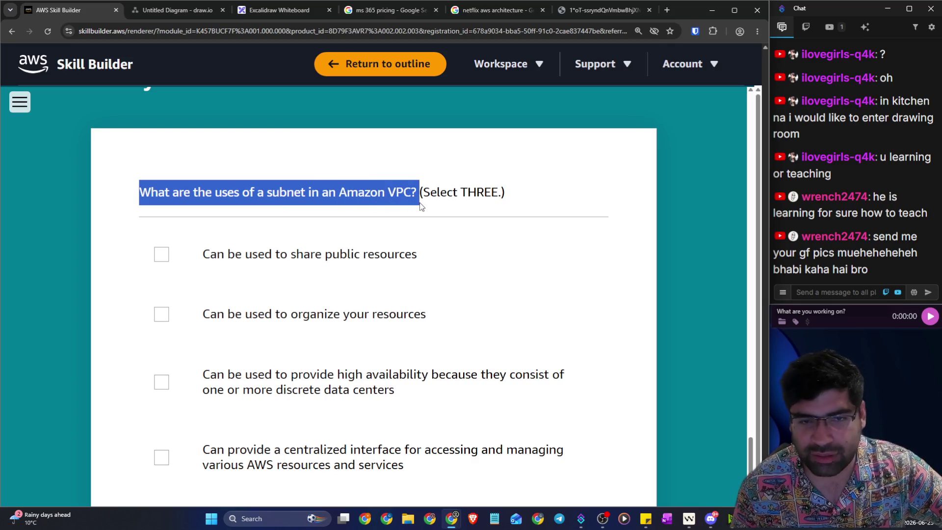
pyautogui.scroll(-2, 497, 210)
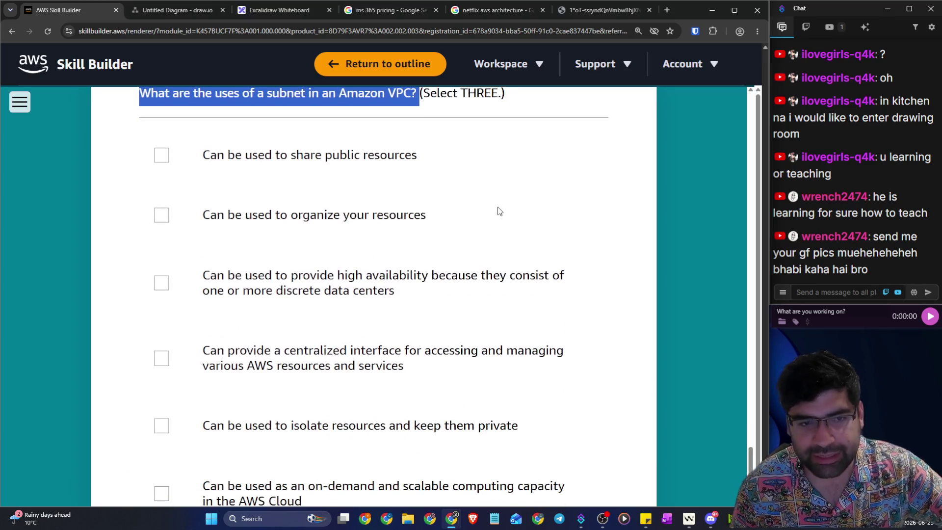
pyautogui.scroll(-1, 508, 152)
pyautogui.moveTo(252, 226); pyautogui.dragTo(566, 232)
pyautogui.moveTo(254, 242); pyautogui.dragTo(401, 246)
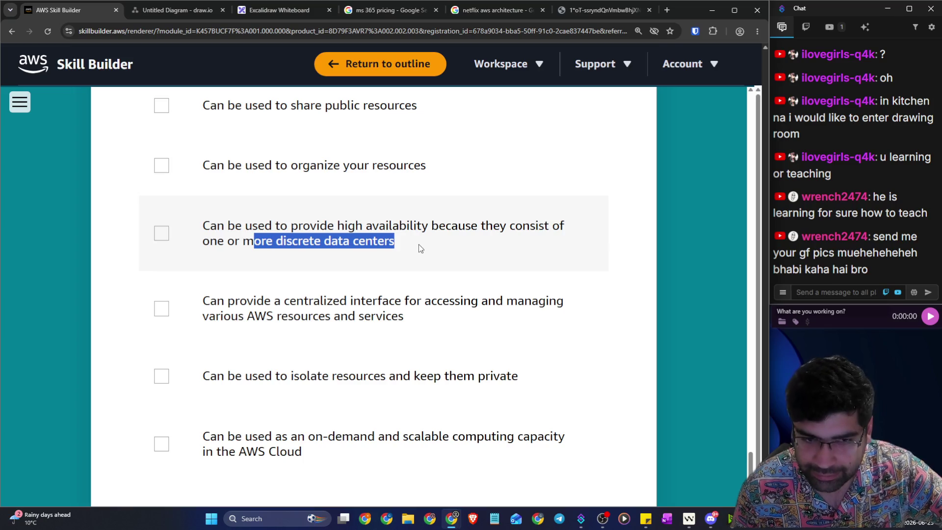
pyautogui.moveTo(217, 300); pyautogui.dragTo(546, 302)
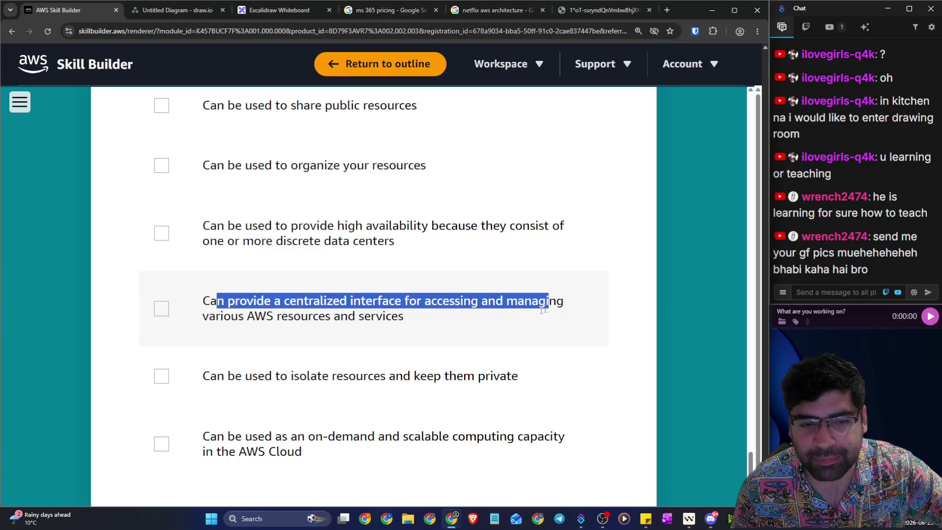
pyautogui.moveTo(294, 316); pyautogui.dragTo(403, 316)
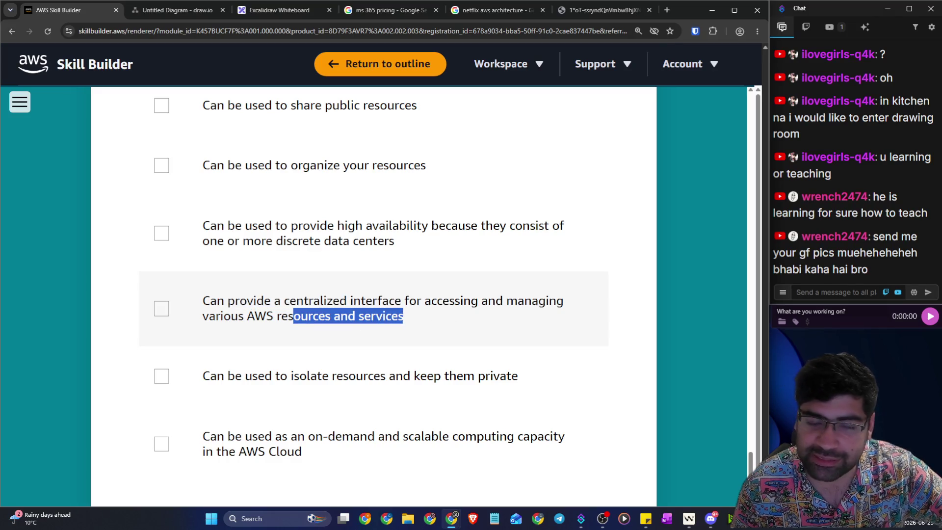
# Step: Highlight the on-demand computing option and zoom the page out to 110%
pyautogui.scroll(-3, 373, 294)
pyautogui.moveTo(317, 228); pyautogui.dragTo(528, 240)
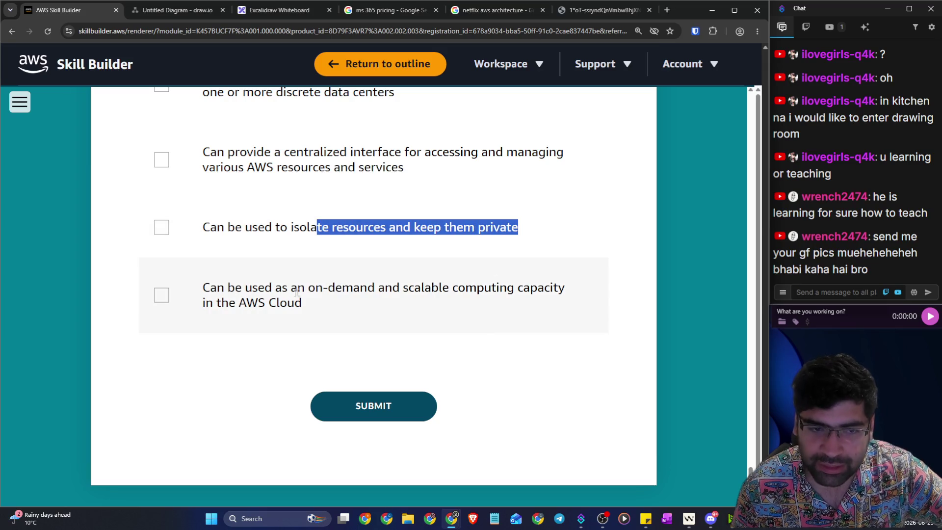
pyautogui.moveTo(228, 287); pyautogui.dragTo(565, 288)
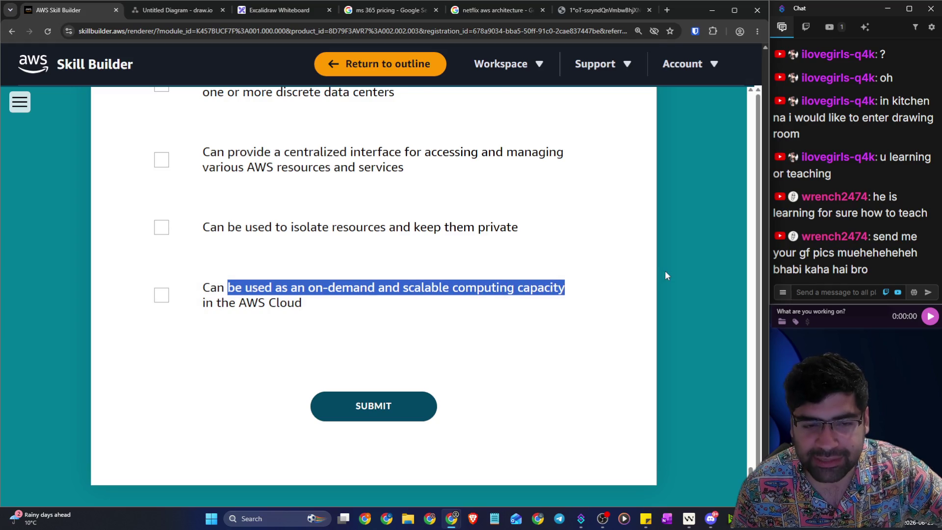
pyautogui.scroll(3, 664, 269)
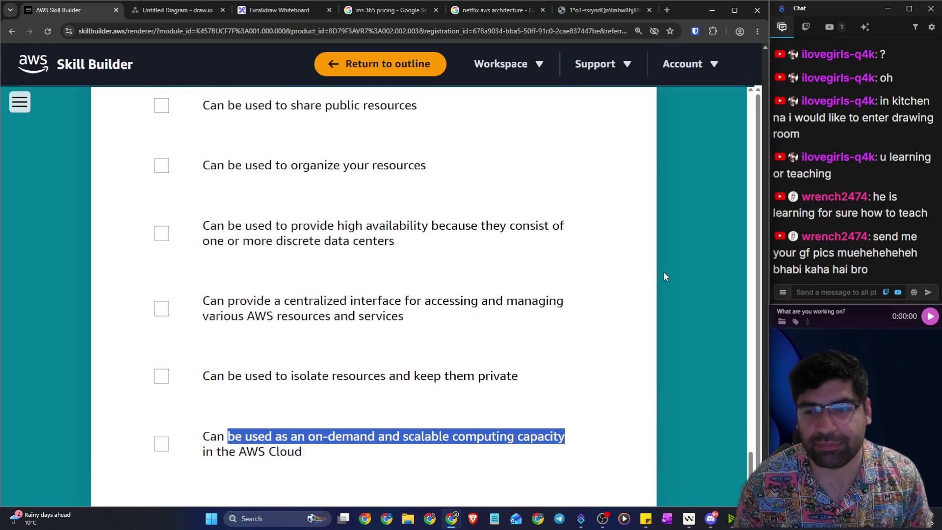
pyautogui.hotkey('ctrl', '-')
pyautogui.hotkey('ctrl', '-')
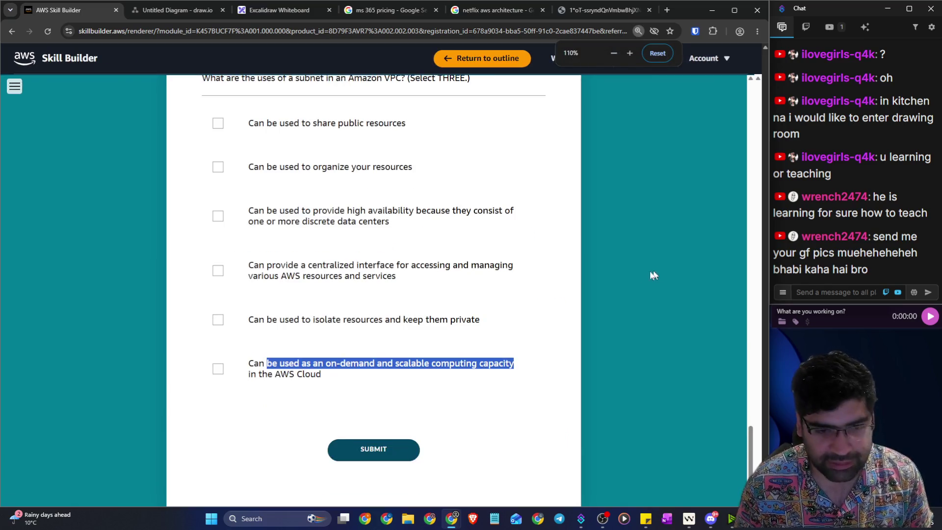
pyautogui.scroll(-1, 597, 277)
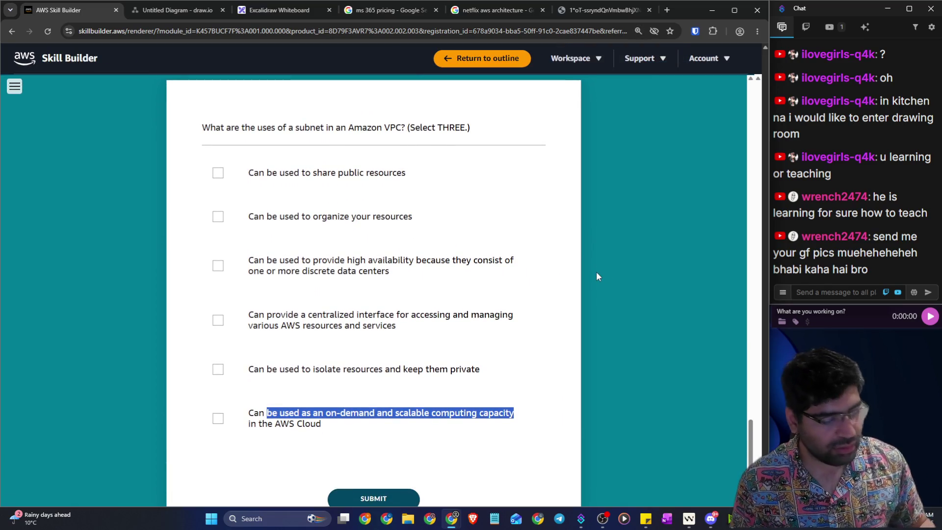
pyautogui.scroll(2, 596, 272)
pyautogui.scroll(-5, 596, 272)
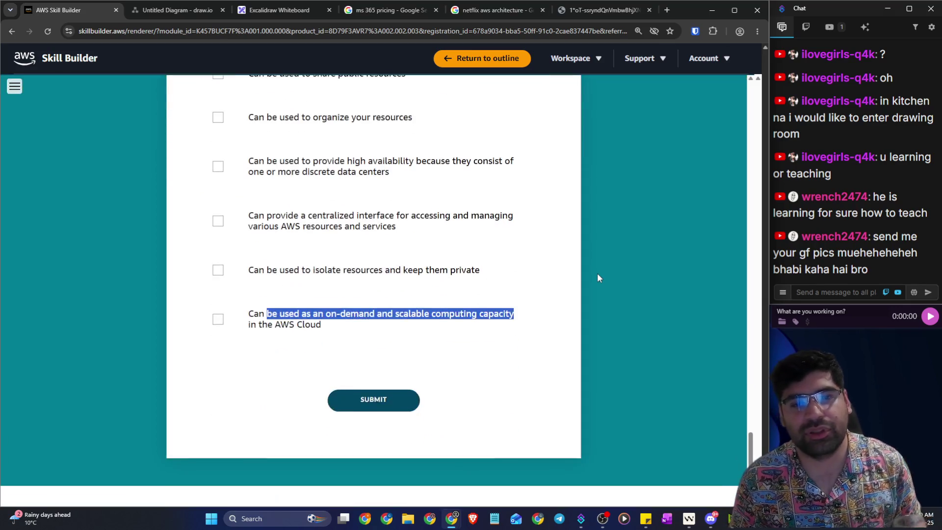
pyautogui.scroll(5, 597, 275)
pyautogui.scroll(-3, 597, 276)
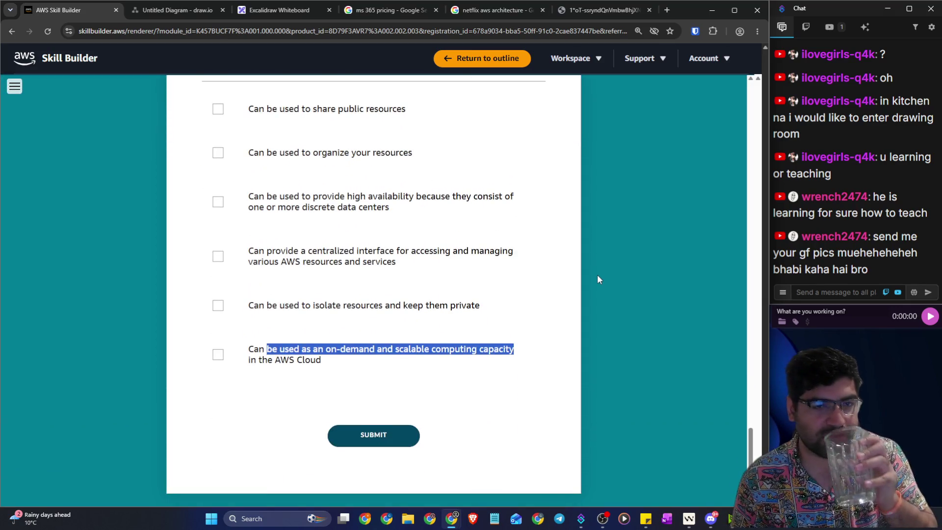
pyautogui.scroll(2, 597, 275)
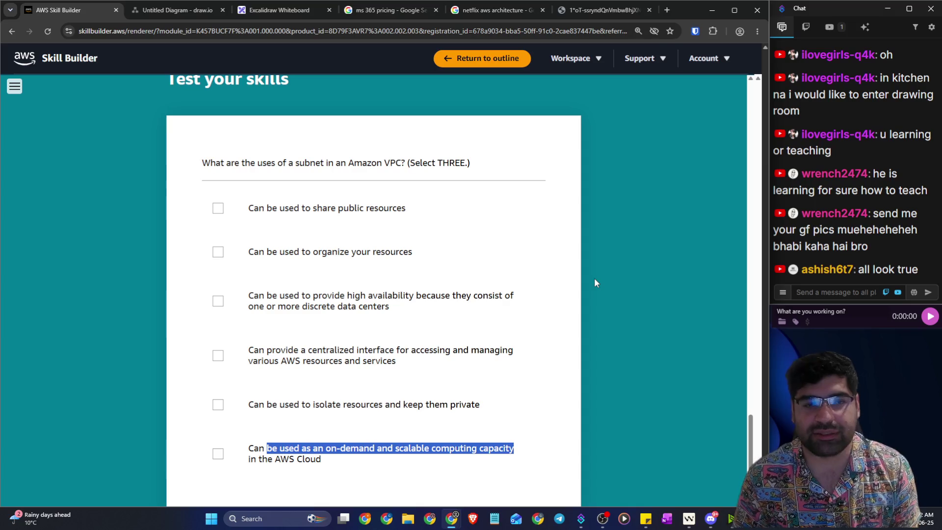
# Step: Tick the organize resources, centralized interface and isolate resources answers
pyautogui.moveTo(415, 213); pyautogui.dragTo(243, 225)
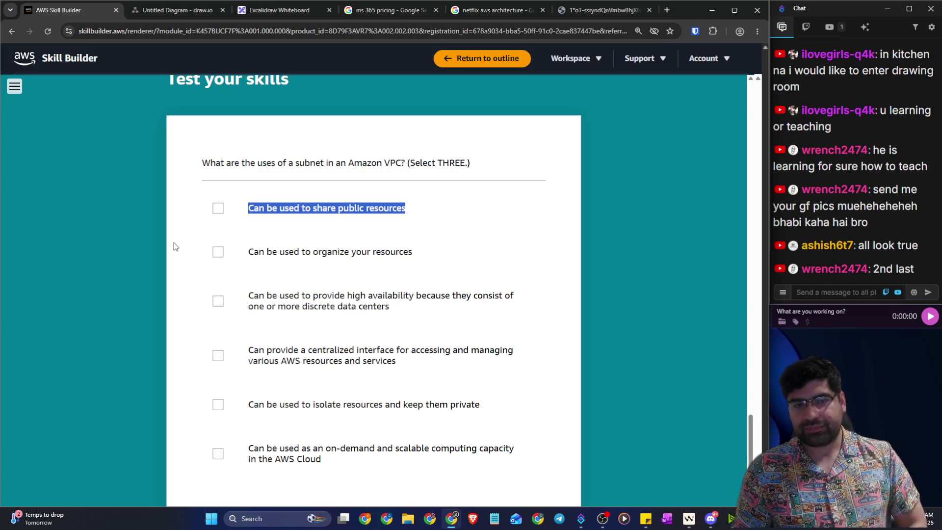
pyautogui.scroll(-1, 173, 236)
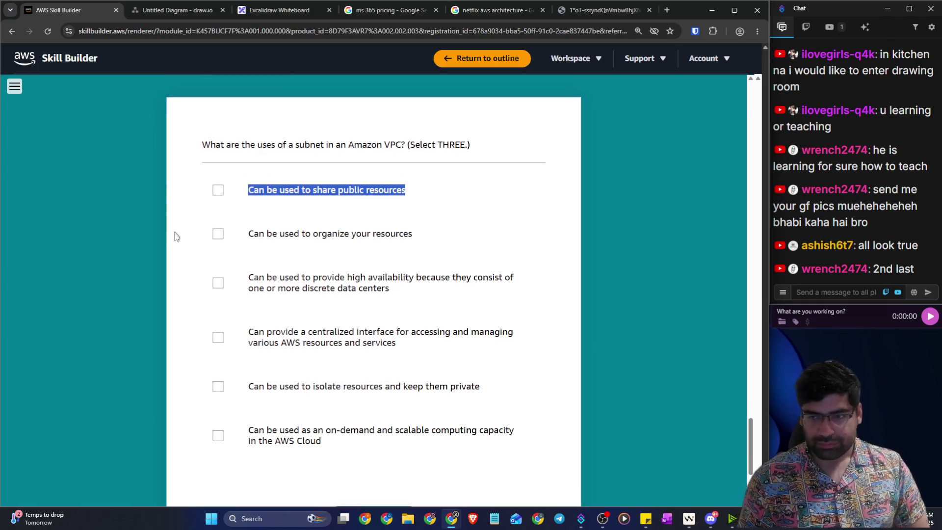
pyautogui.moveTo(315, 354)
pyautogui.mouseDown()
pyautogui.moveTo(495, 356)
pyautogui.moveTo(626, 342)
pyautogui.mouseUp()
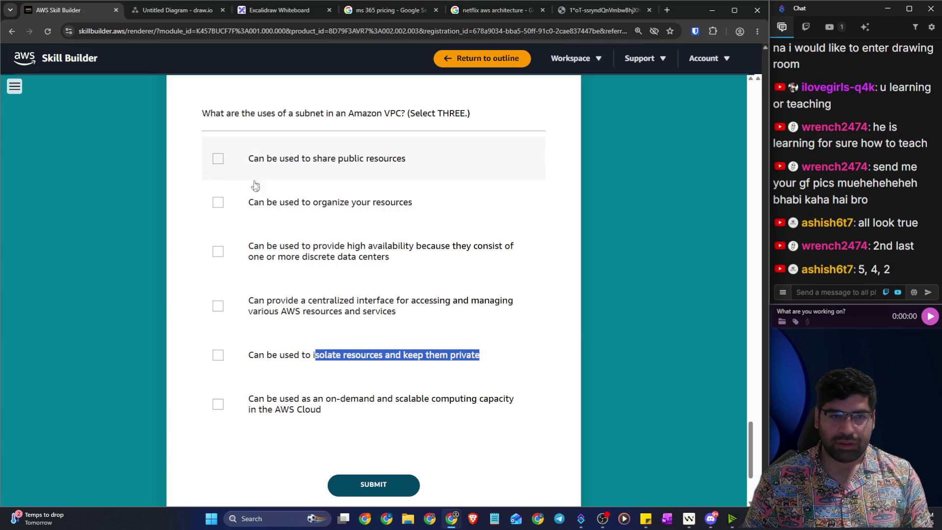
pyautogui.click(249, 197)
pyautogui.click(245, 309)
pyautogui.click(238, 351)
# Step: Re-read the chosen options and a viewer's chat message about subnets
pyautogui.moveTo(475, 354); pyautogui.dragTo(256, 354)
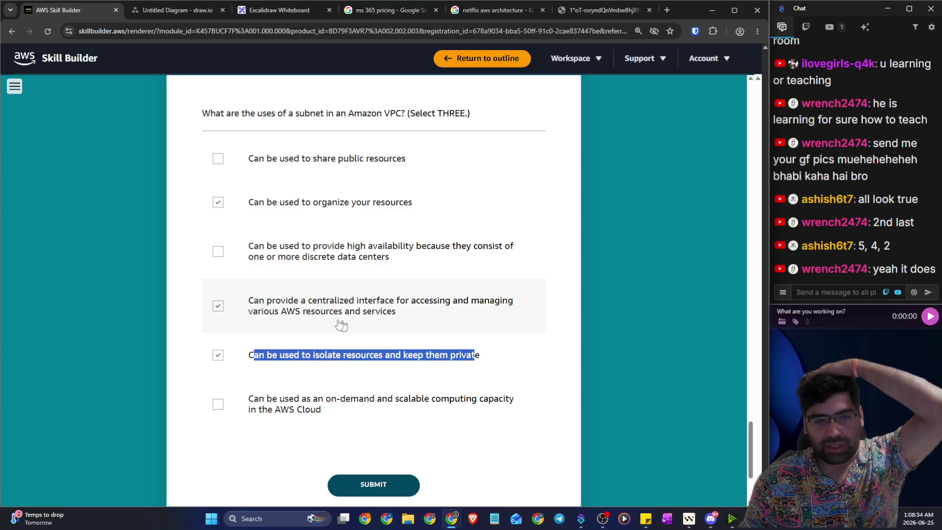
pyautogui.moveTo(242, 301)
pyautogui.mouseDown()
pyautogui.moveTo(517, 307)
pyautogui.moveTo(516, 324)
pyautogui.mouseUp()
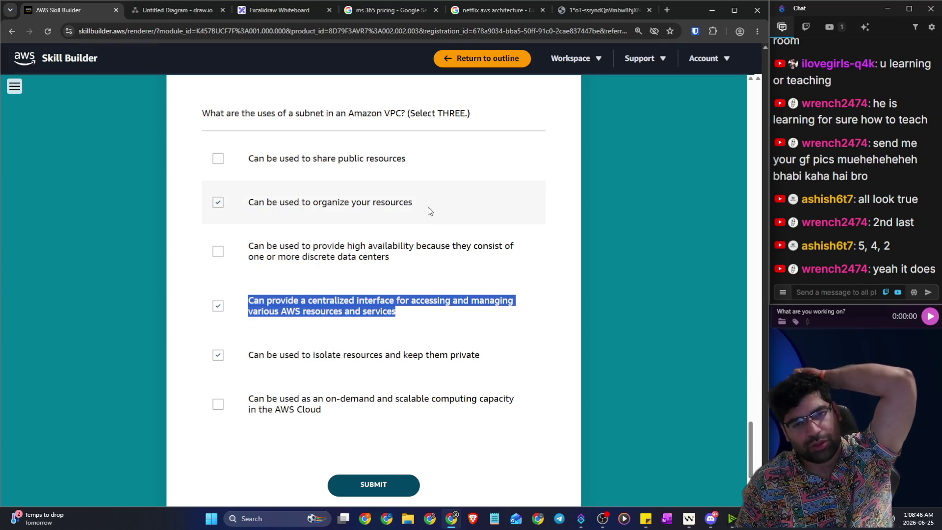
pyautogui.moveTo(423, 205); pyautogui.dragTo(252, 197)
pyautogui.moveTo(493, 360); pyautogui.dragTo(259, 355)
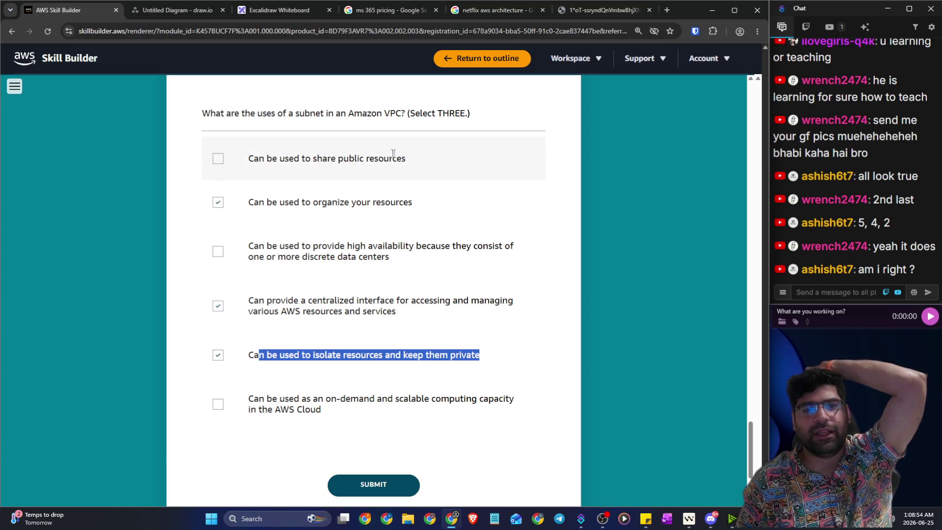
pyautogui.moveTo(414, 158); pyautogui.dragTo(231, 162)
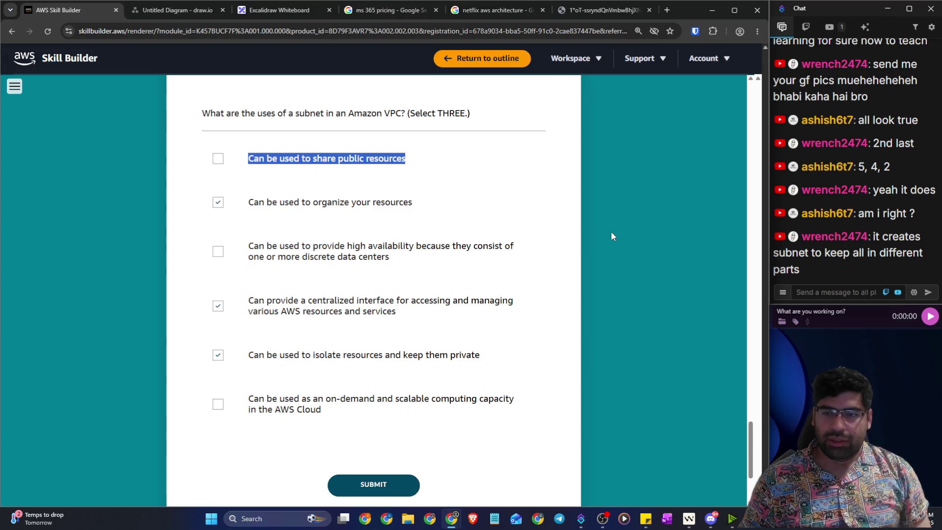
pyautogui.moveTo(872, 236)
pyautogui.mouseDown()
pyautogui.moveTo(918, 238)
pyautogui.moveTo(910, 272)
pyautogui.mouseUp()
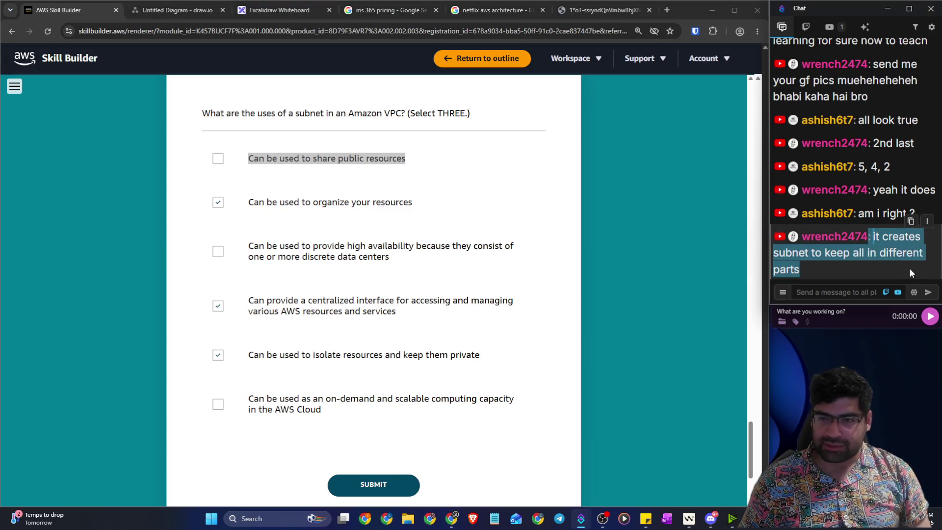
pyautogui.click(829, 295)
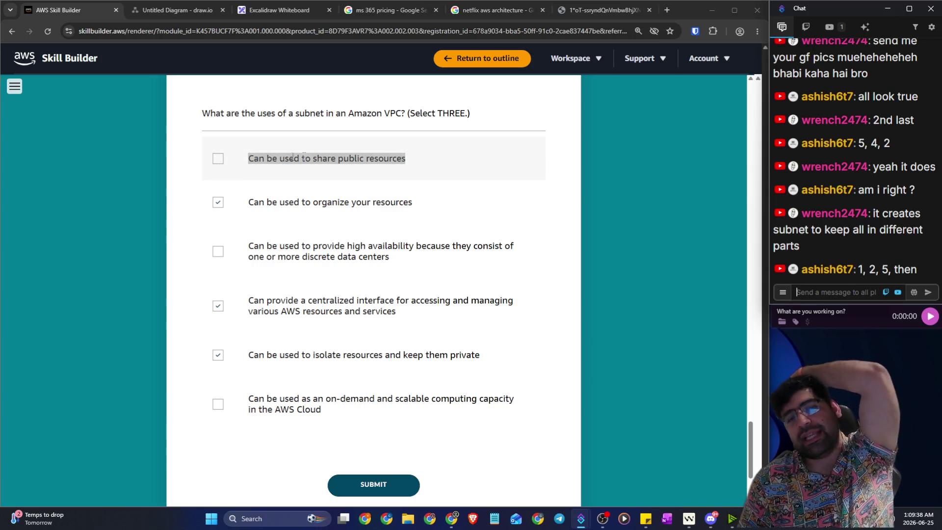
# Step: Try the share public resources answer, then clear it and the centralized interface answer
pyautogui.moveTo(406, 158); pyautogui.dragTo(210, 160)
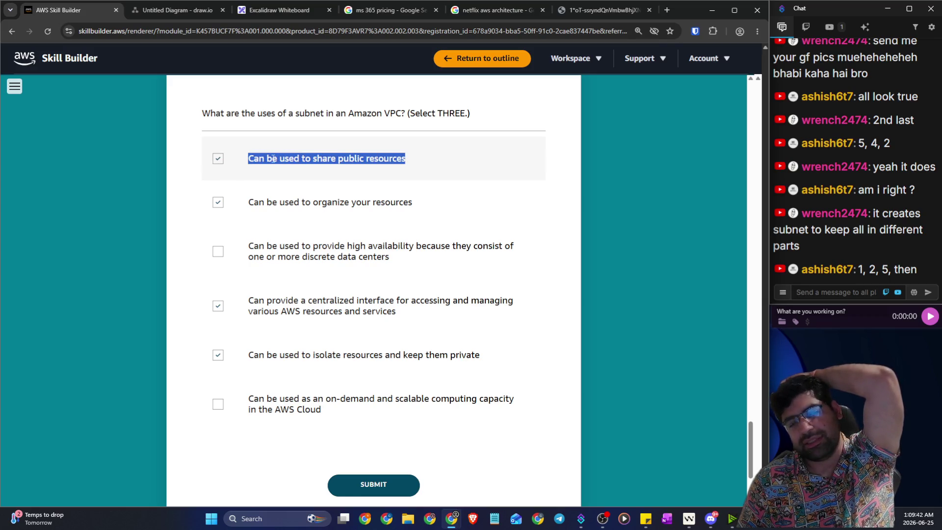
pyautogui.click(244, 175)
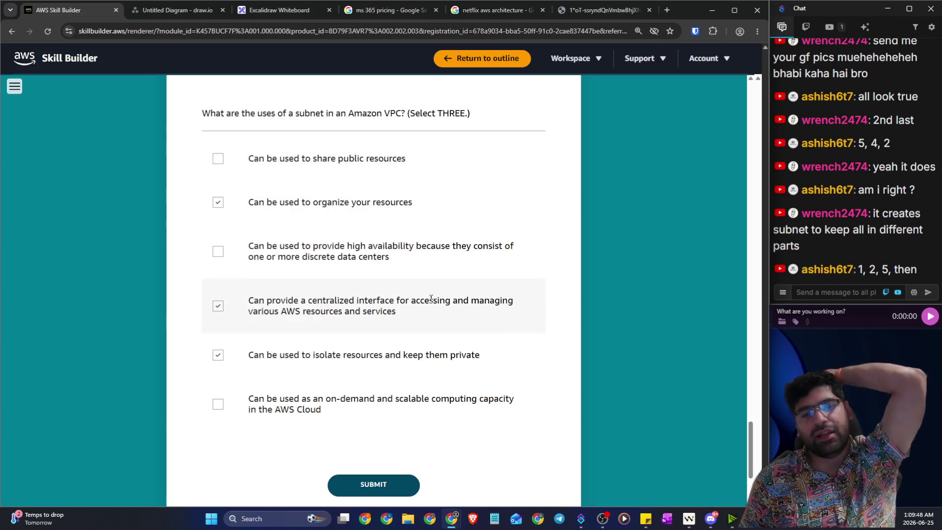
pyautogui.moveTo(414, 311); pyautogui.dragTo(249, 289)
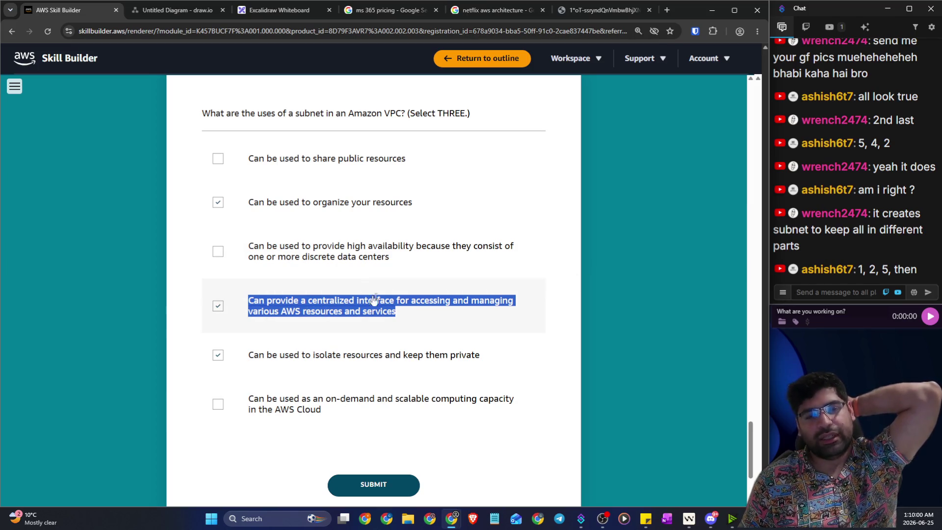
pyautogui.click(248, 314)
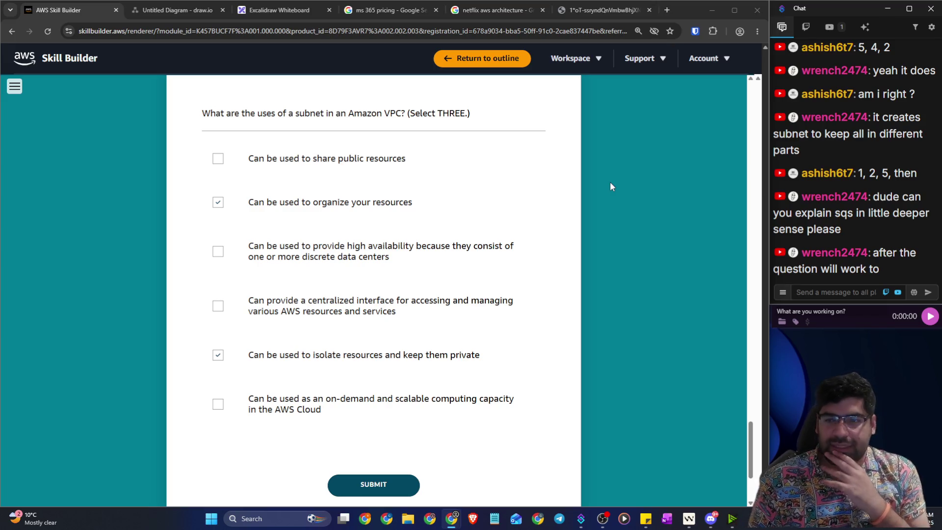
# Step: Tick the share public resources answer and read the remaining options
pyautogui.click(338, 162)
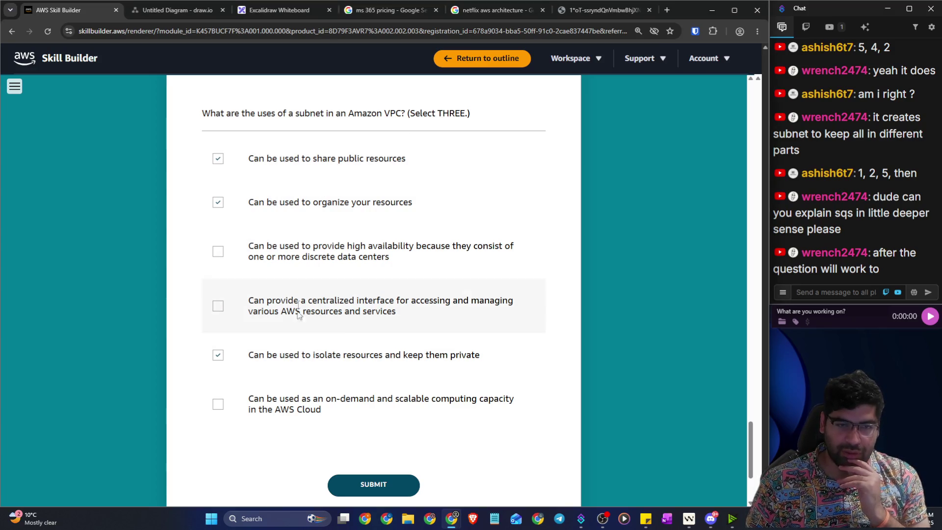
pyautogui.scroll(-2, 306, 363)
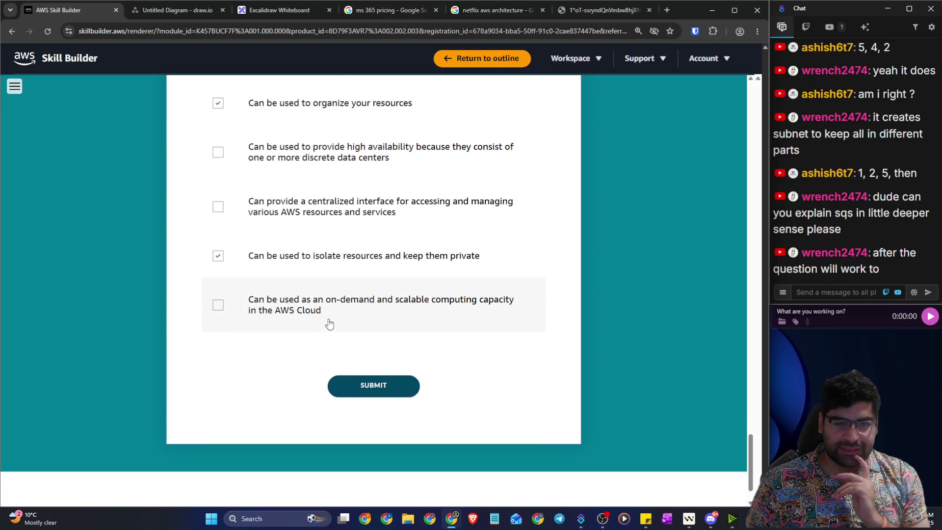
pyautogui.moveTo(319, 311); pyautogui.dragTo(245, 301)
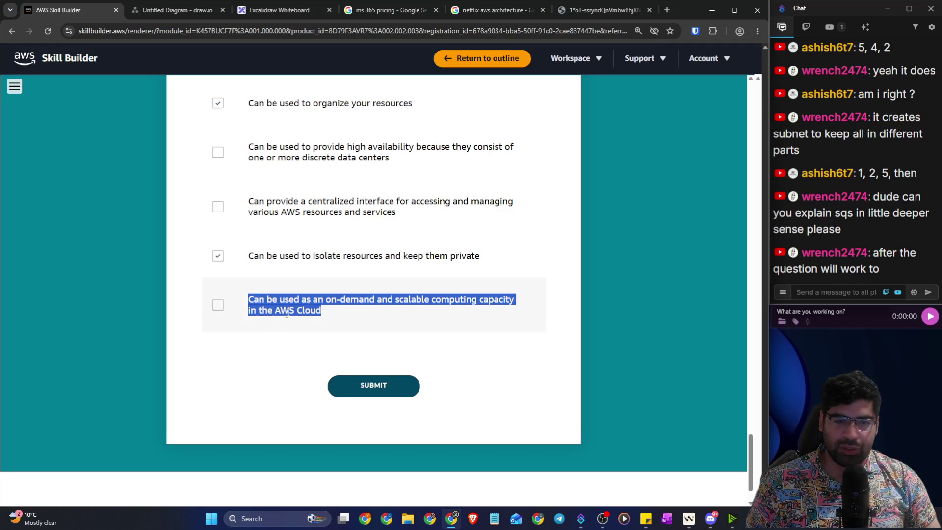
pyautogui.click(287, 390)
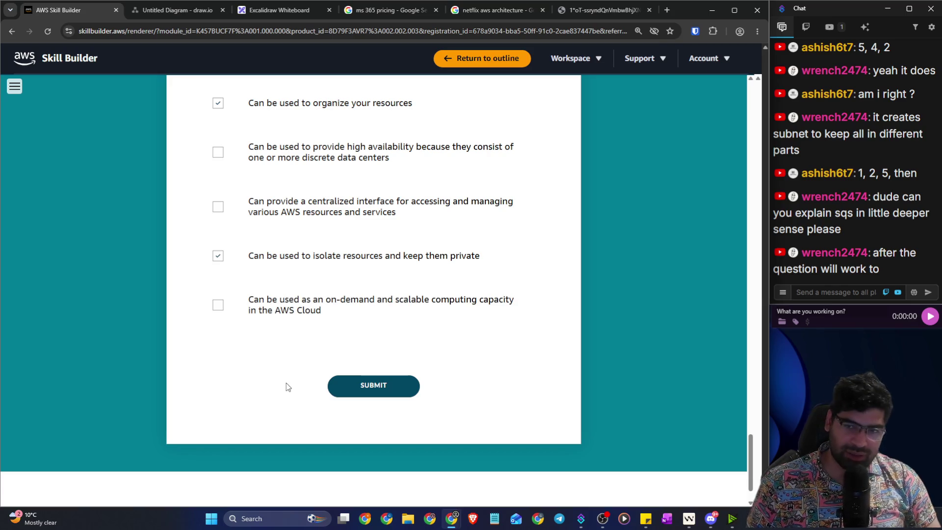
pyautogui.scroll(2, 295, 360)
pyautogui.moveTo(259, 300); pyautogui.dragTo(484, 300)
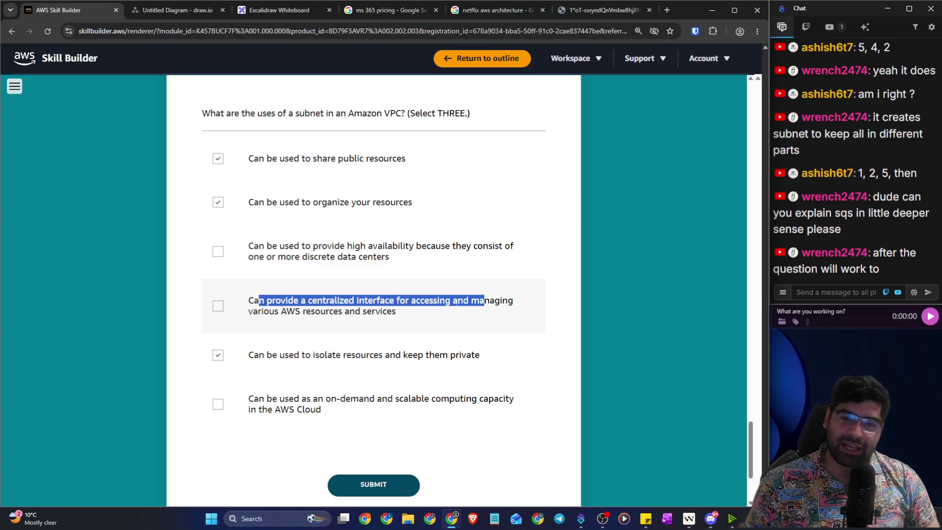
# Step: Tick then untick the centralized interface answer, and submit the answers
pyautogui.click(477, 300)
pyautogui.moveTo(411, 300); pyautogui.dragTo(508, 303)
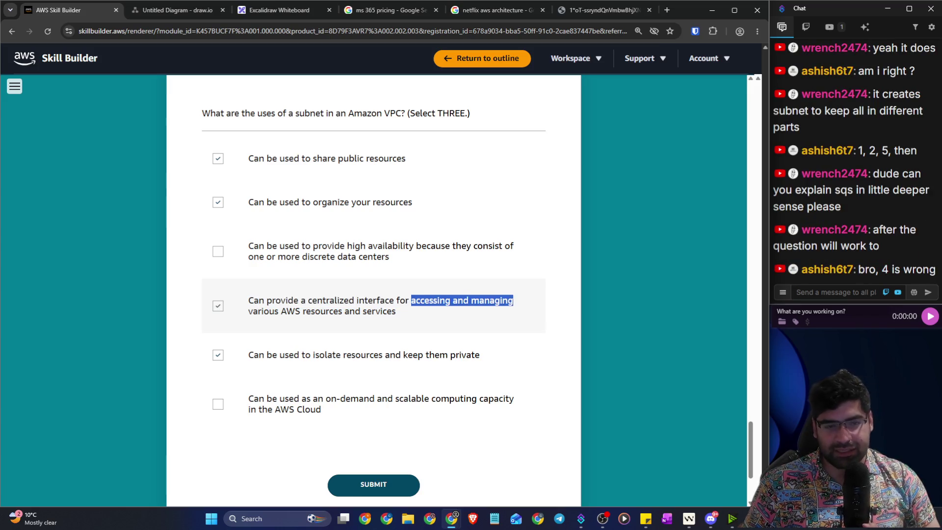
pyautogui.moveTo(390, 300); pyautogui.dragTo(259, 301)
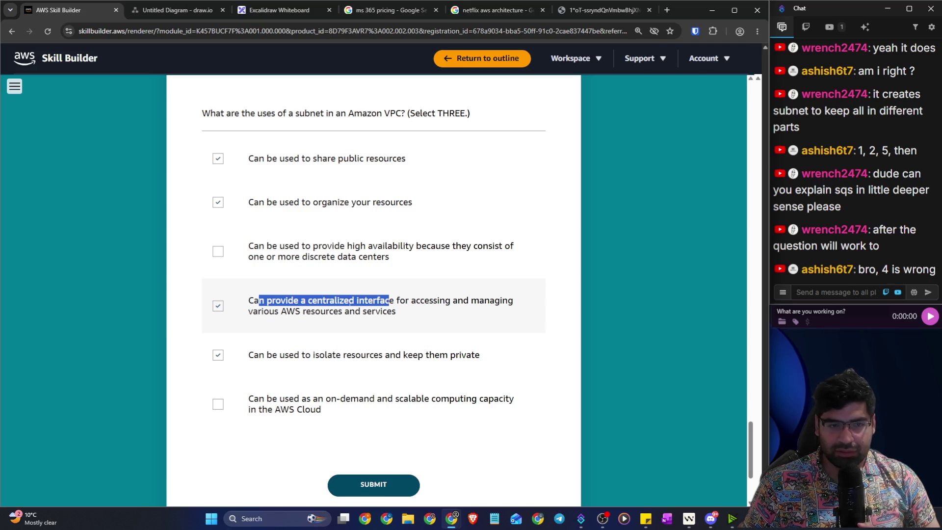
pyautogui.click(276, 306)
pyautogui.click(222, 312)
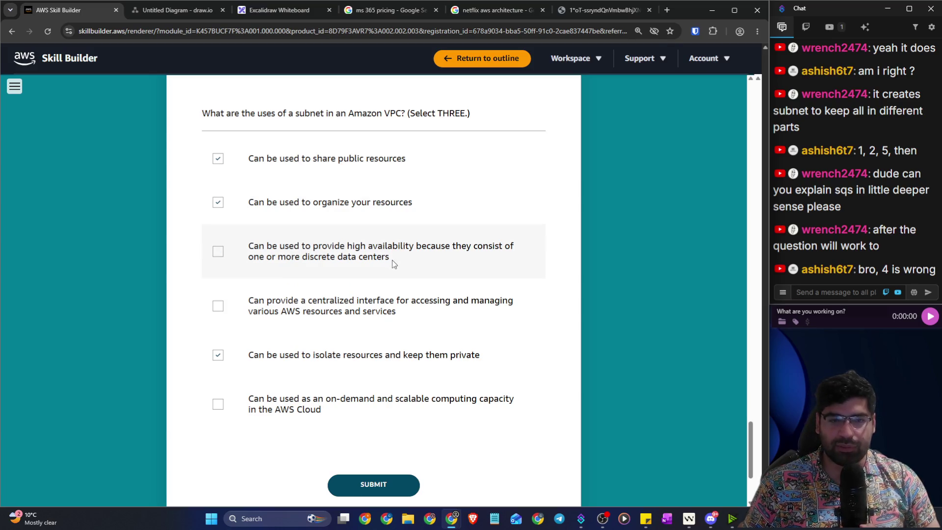
pyautogui.moveTo(390, 259)
pyautogui.mouseDown()
pyautogui.moveTo(353, 245)
pyautogui.moveTo(233, 248)
pyautogui.mouseUp()
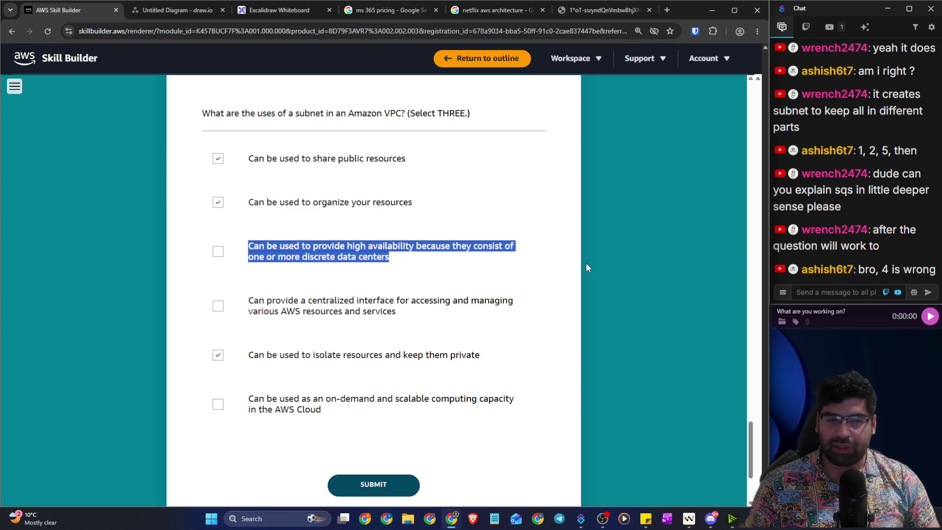
pyautogui.click(372, 485)
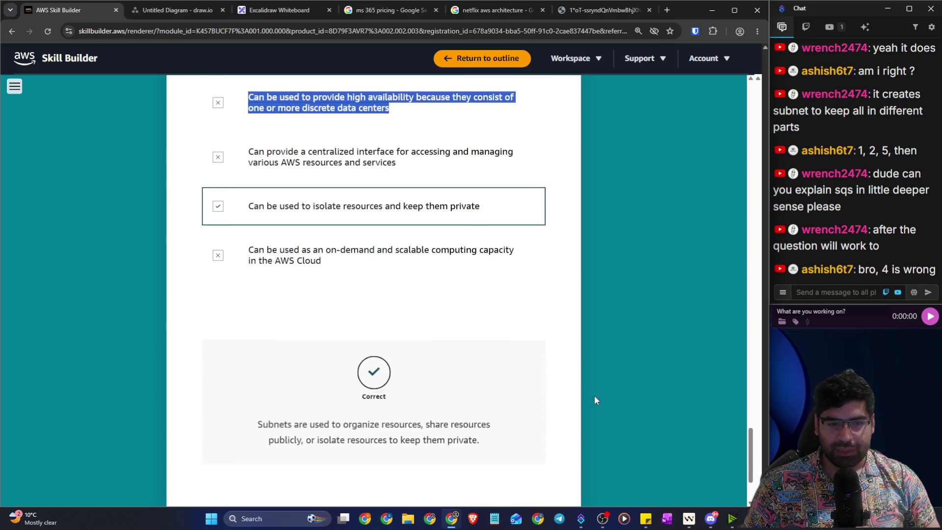
# Step: Review the Correct feedback on the share public and organize resources answers
pyautogui.scroll(3, 594, 396)
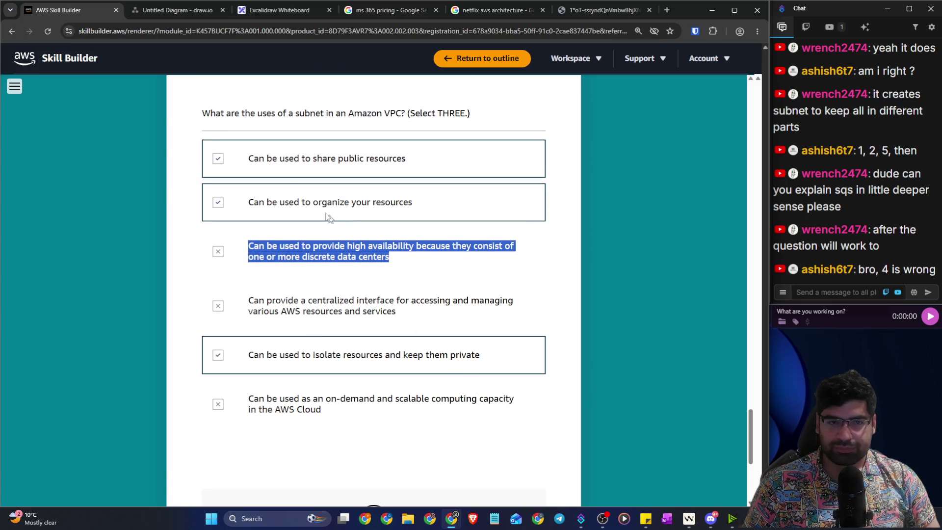
pyautogui.moveTo(280, 158); pyautogui.dragTo(392, 158)
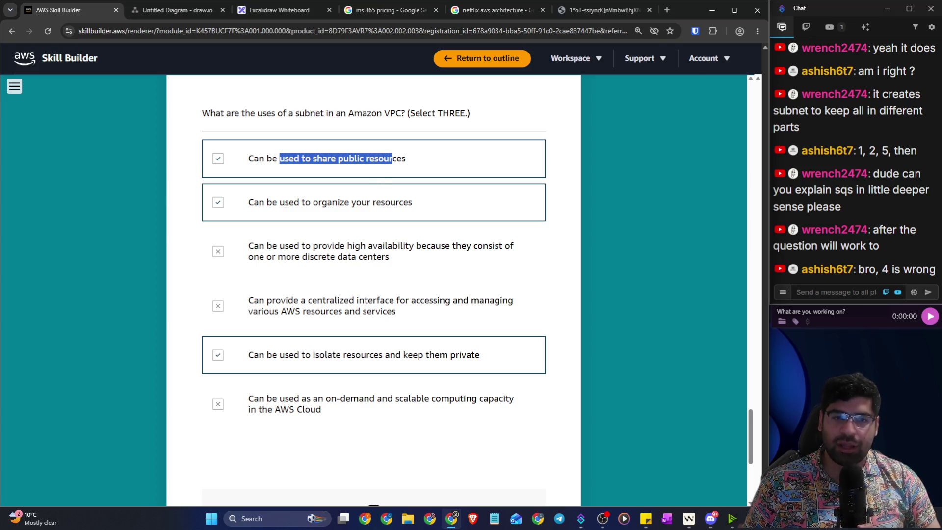
pyautogui.moveTo(332, 202); pyautogui.dragTo(427, 205)
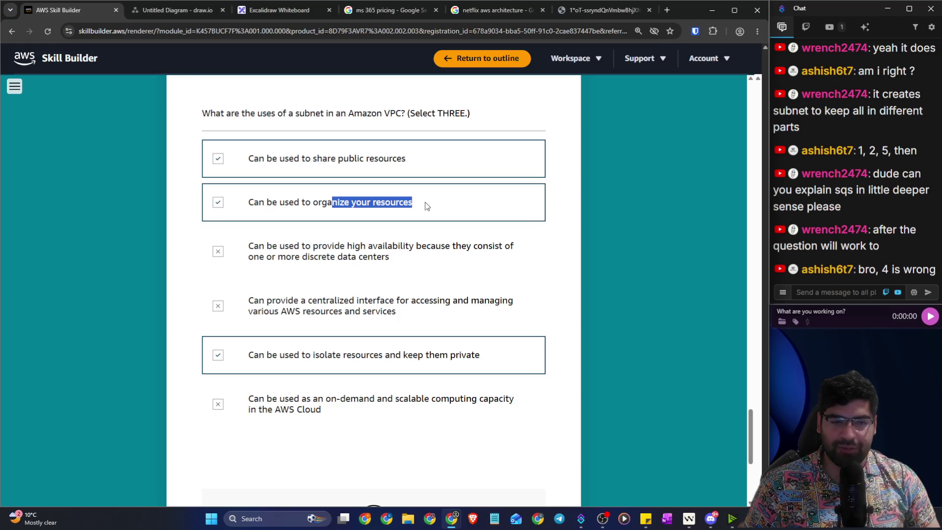
pyautogui.scroll(-1, 427, 206)
pyautogui.moveTo(350, 304); pyautogui.dragTo(475, 303)
pyautogui.moveTo(384, 111); pyautogui.dragTo(248, 111)
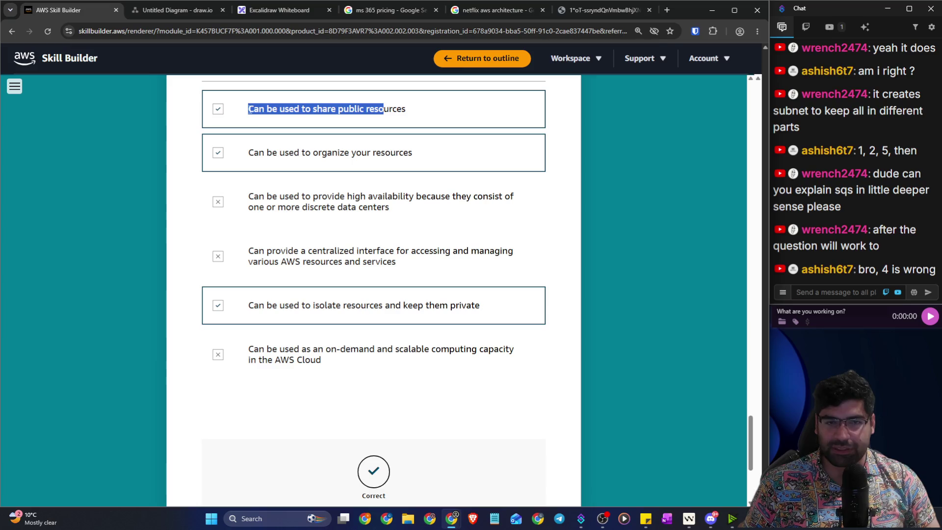
pyautogui.moveTo(393, 152); pyautogui.dragTo(248, 152)
pyautogui.scroll(-5, 617, 307)
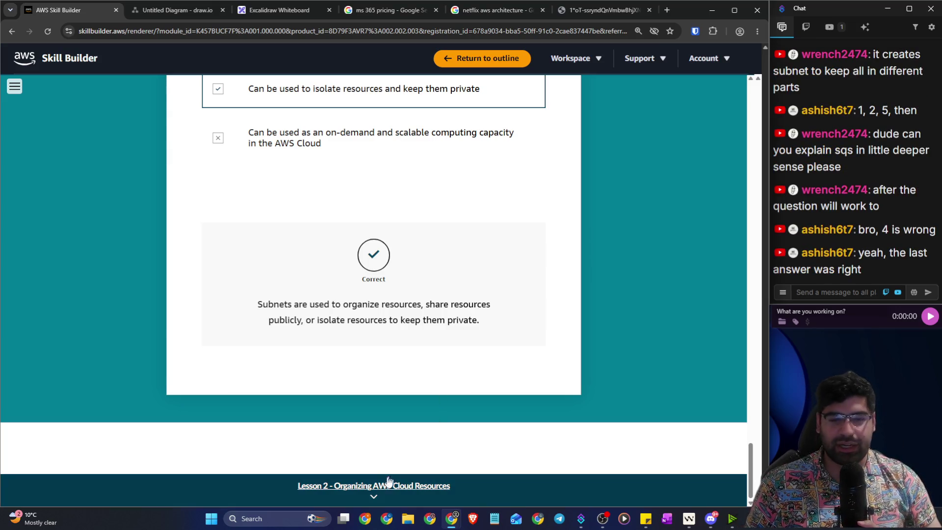
# Step: Open Lesson 2, Organizing AWS Cloud Resources, then switch to the Netflix architecture tab
pyautogui.click(388, 484)
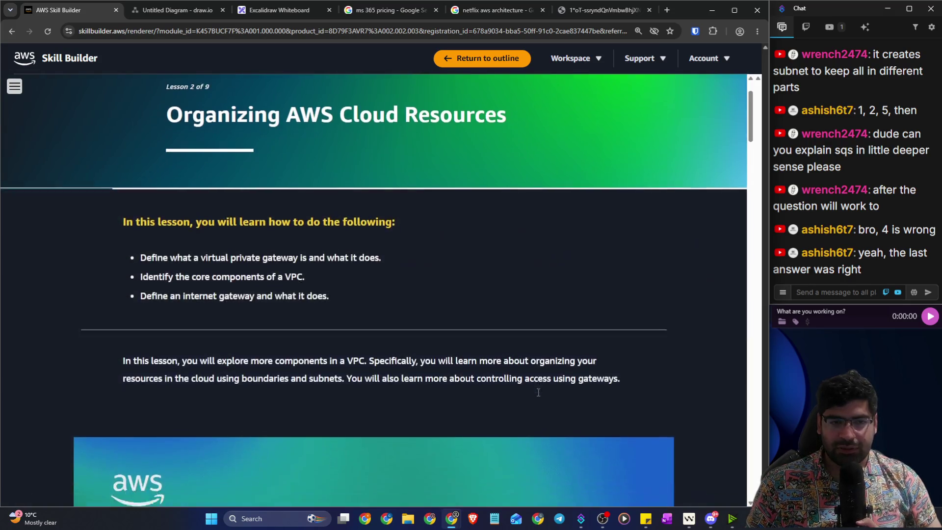
pyautogui.scroll(-3, 537, 393)
pyautogui.scroll(4, 536, 394)
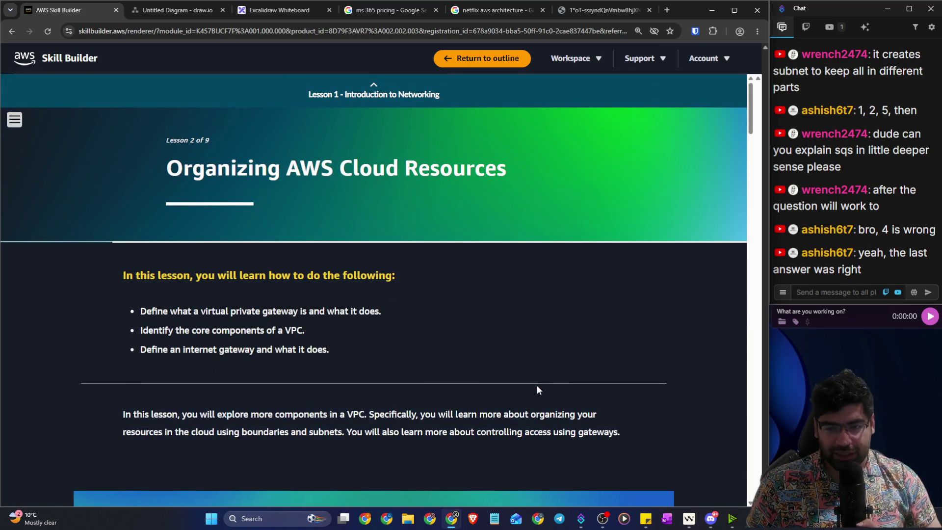
pyautogui.click(605, 10)
pyautogui.click(572, 28)
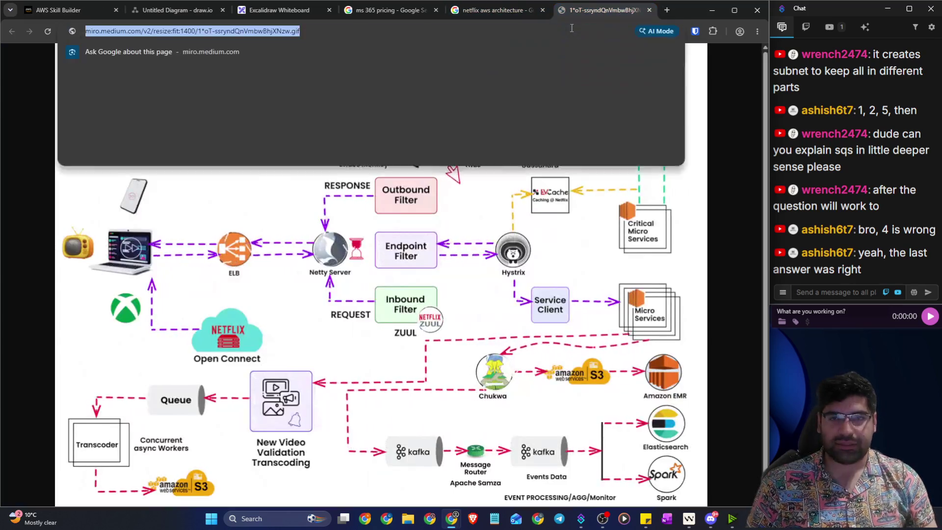
# Step: Google 'sqs' and expand the AI overview on Amazon Simple Queue Service
pyautogui.write('sqs')
pyautogui.press('Return')
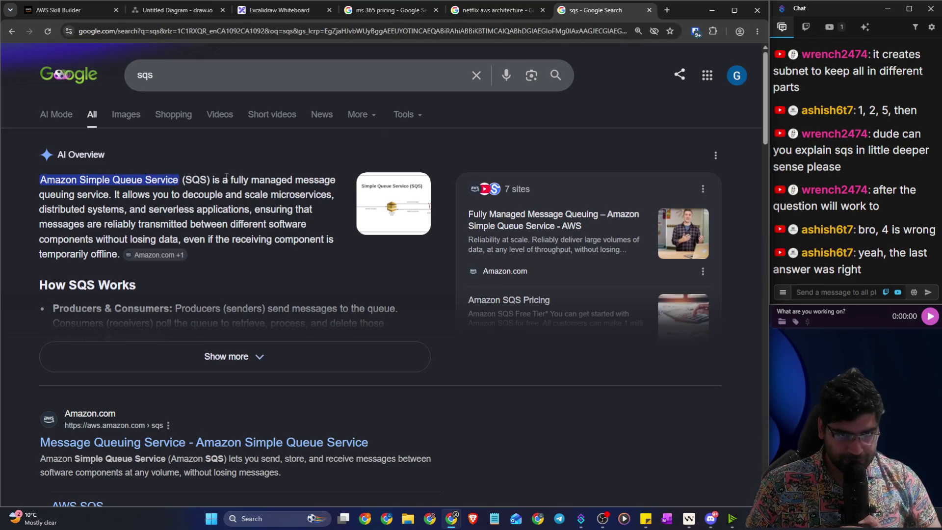
pyautogui.moveTo(229, 179); pyautogui.dragTo(301, 175)
pyautogui.scroll(-1, 263, 197)
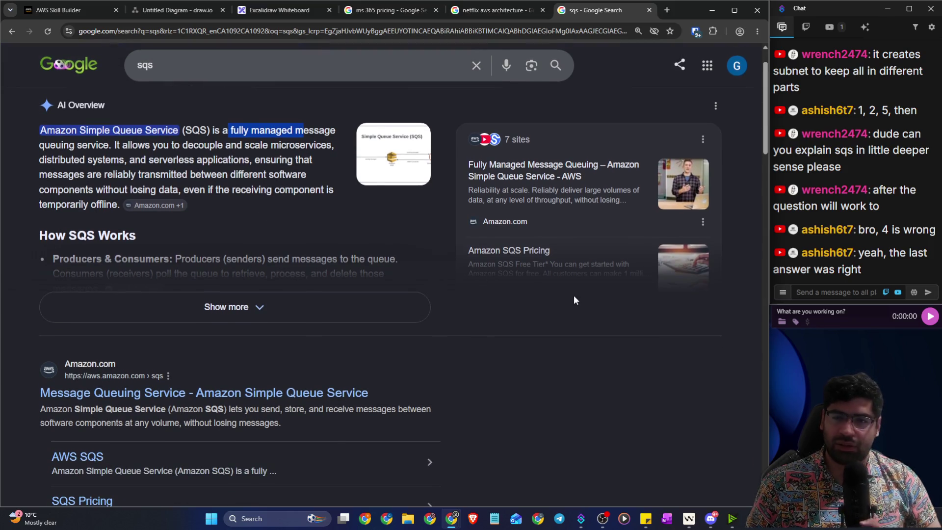
pyautogui.click(398, 308)
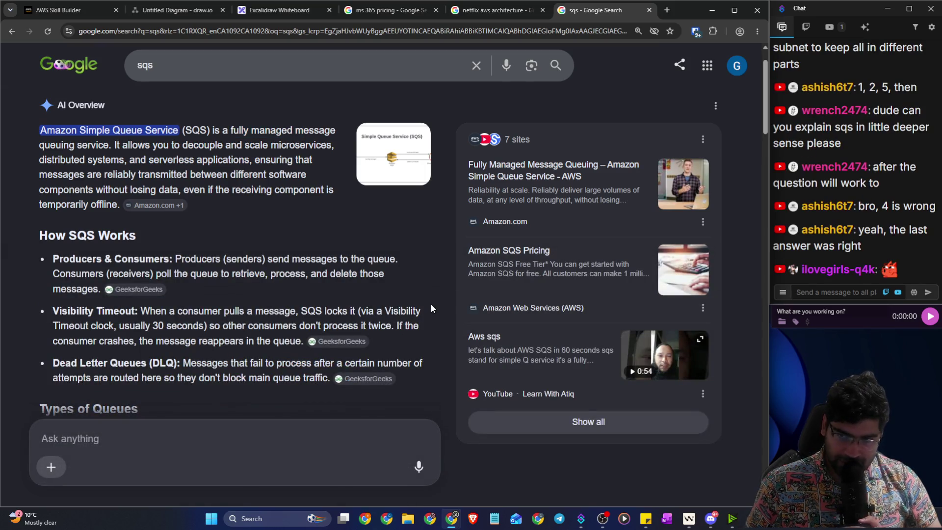
pyautogui.scroll(-4, 431, 303)
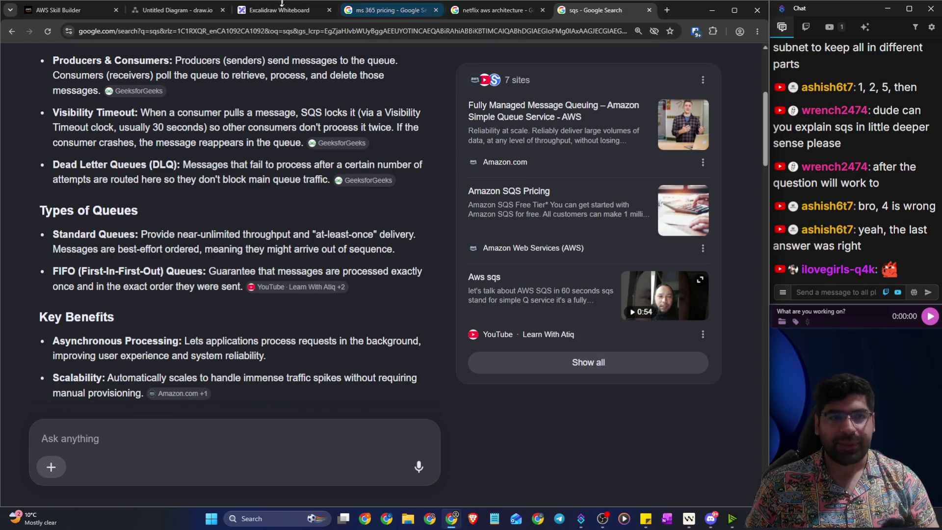
# Step: Return to the Excalidraw whiteboard and scroll down the sketch
pyautogui.click(162, 19)
pyautogui.click(249, 17)
pyautogui.scroll(-15, 294, 116)
pyautogui.scroll(-5, 293, 118)
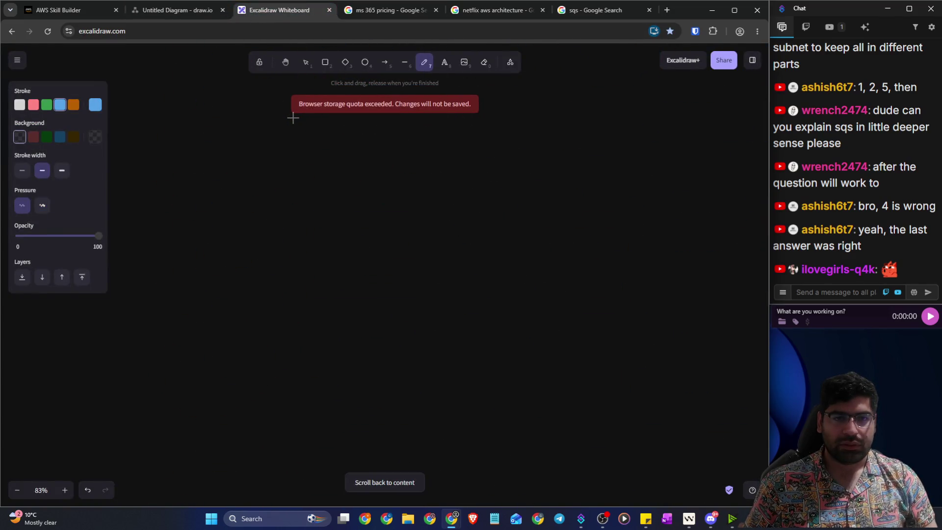
# Step: Draw a tall ellipse and place a copy to its right as the cylinder's two ends
pyautogui.click(365, 63)
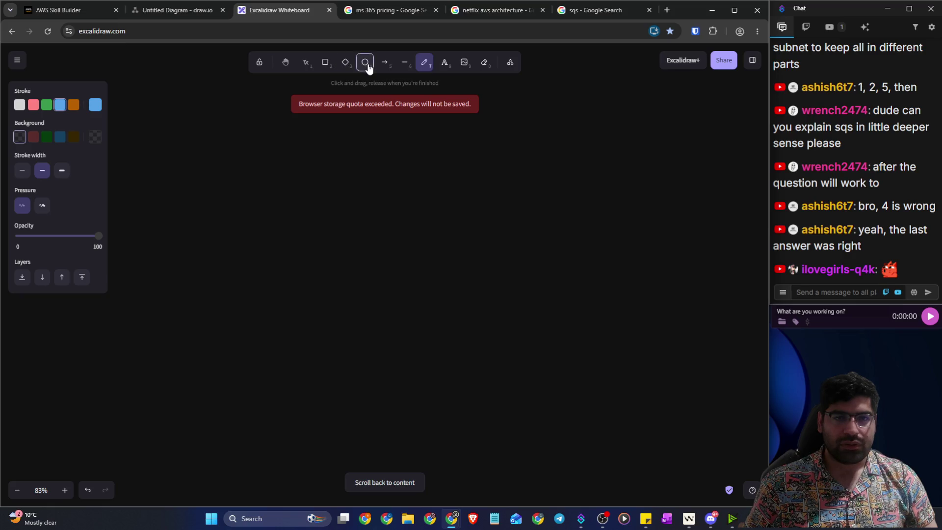
pyautogui.moveTo(236, 262)
pyautogui.mouseDown()
pyautogui.moveTo(255, 279)
pyautogui.moveTo(291, 363)
pyautogui.moveTo(280, 369)
pyautogui.mouseUp()
pyautogui.click(328, 68)
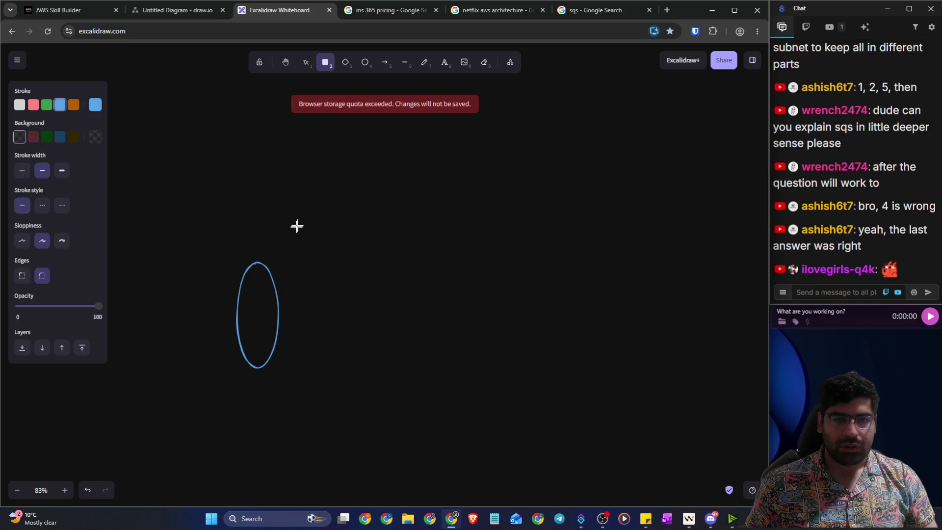
pyautogui.moveTo(257, 262)
pyautogui.mouseDown()
pyautogui.moveTo(354, 332)
pyautogui.moveTo(538, 371)
pyautogui.moveTo(529, 359)
pyautogui.mouseUp()
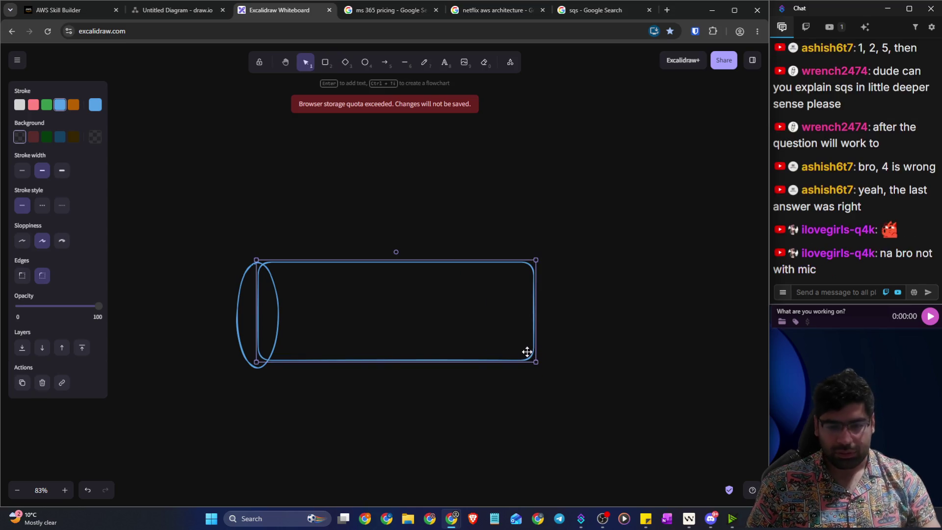
pyautogui.press('Delete')
pyautogui.click(278, 299)
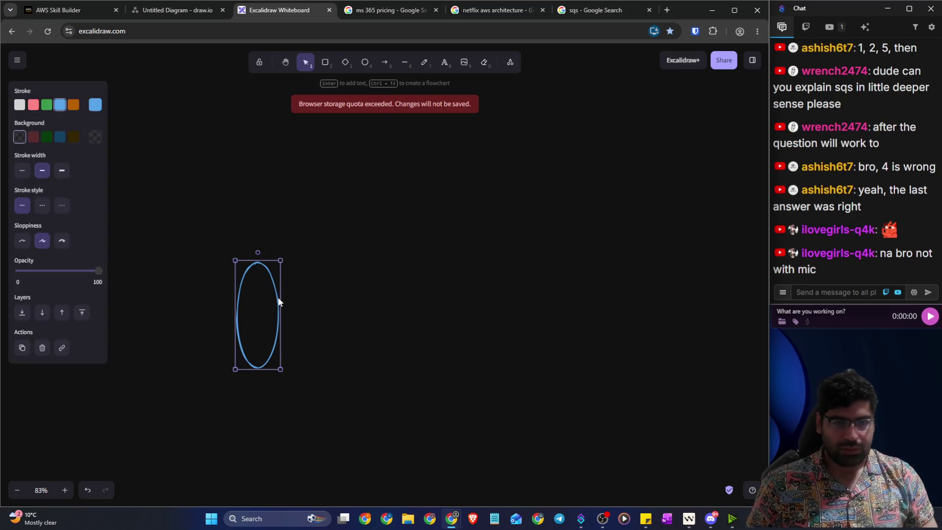
pyautogui.moveTo(278, 299)
pyautogui.keyDown('alt'); pyautogui.mouseDown()
pyautogui.moveTo(278, 318)
pyautogui.moveTo(471, 335)
pyautogui.mouseUp(); pyautogui.keyUp('alt')
# Step: Join the ellipses with top and bottom edge lines and shift the cylinder up and right
pyautogui.click(405, 62)
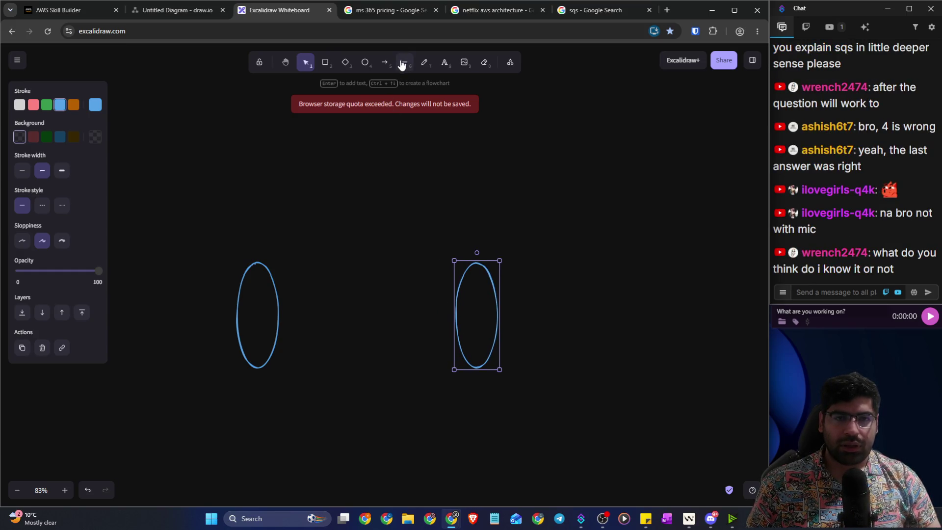
pyautogui.moveTo(255, 263); pyautogui.dragTo(477, 264)
pyautogui.click(405, 68)
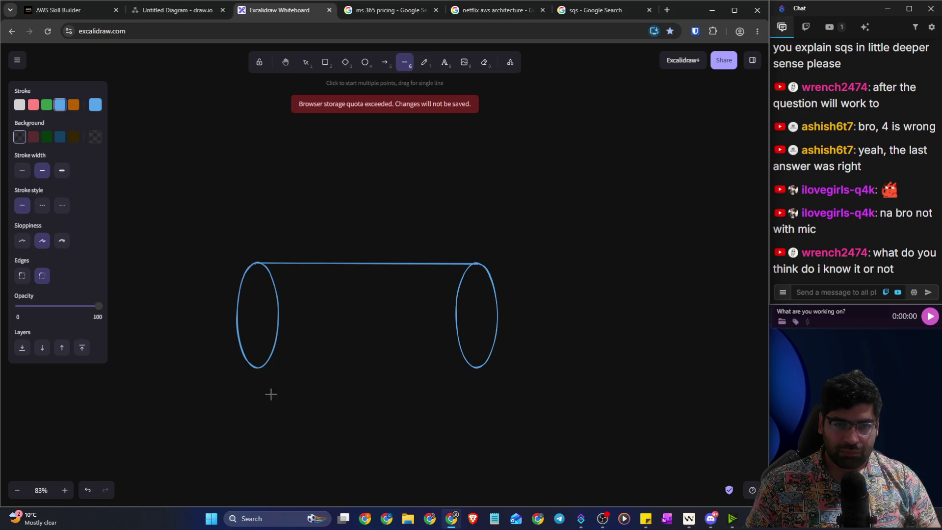
pyautogui.moveTo(256, 367); pyautogui.dragTo(478, 368)
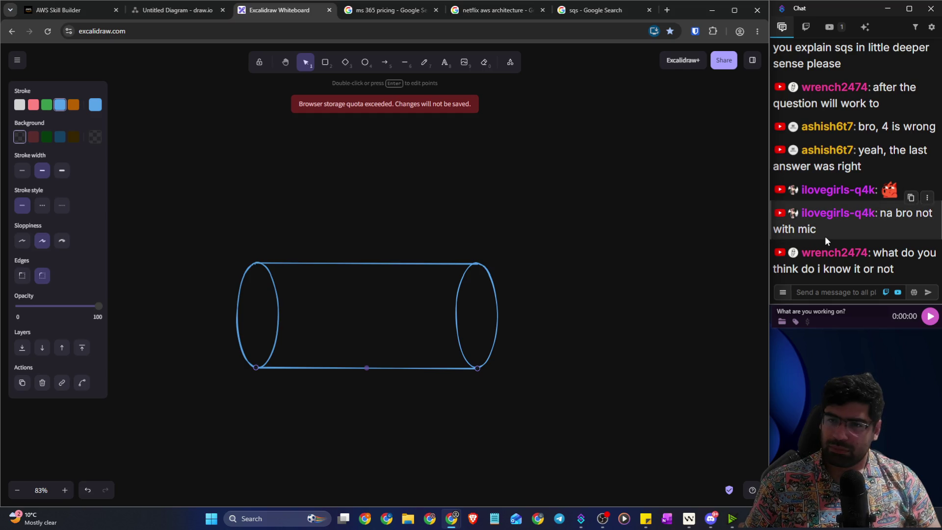
pyautogui.scroll(3, 826, 236)
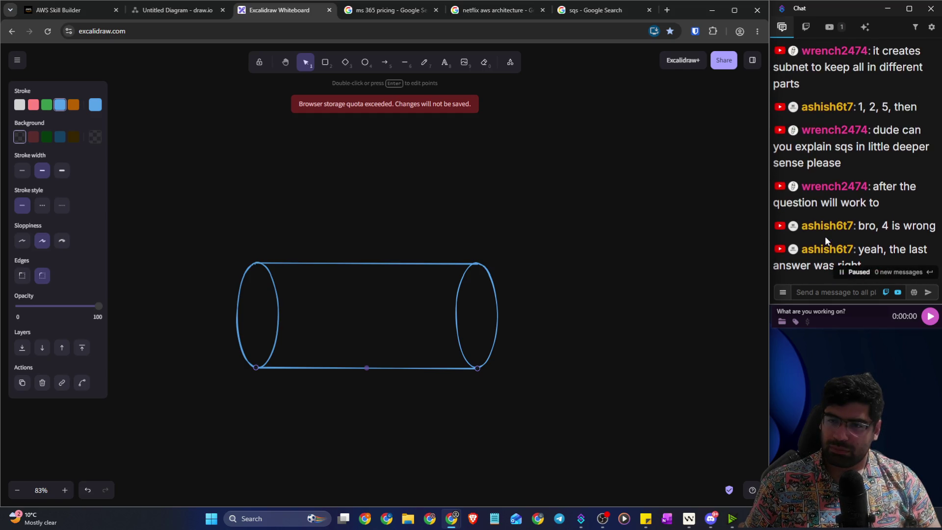
pyautogui.scroll(-3, 825, 236)
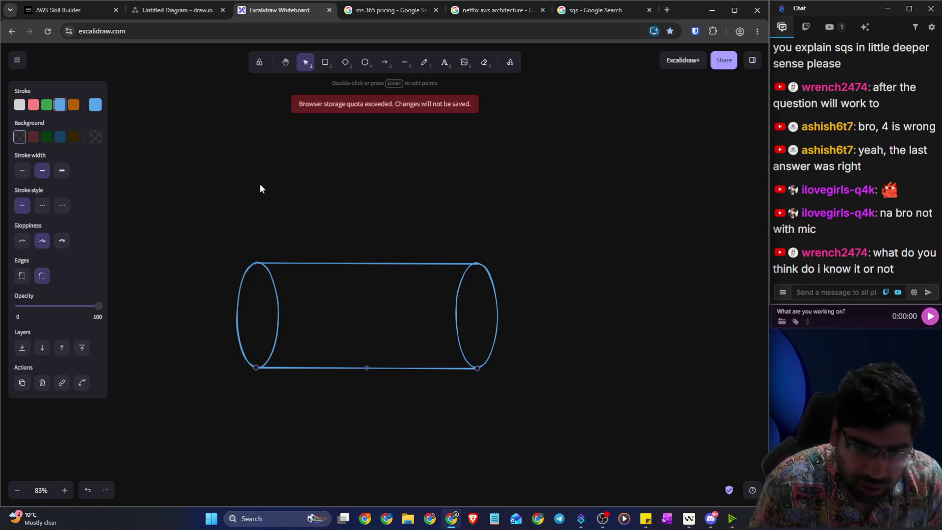
pyautogui.moveTo(175, 184); pyautogui.dragTo(504, 384)
pyautogui.moveTo(356, 329)
pyautogui.mouseDown()
pyautogui.moveTo(429, 296)
pyautogui.moveTo(399, 274)
pyautogui.mouseUp()
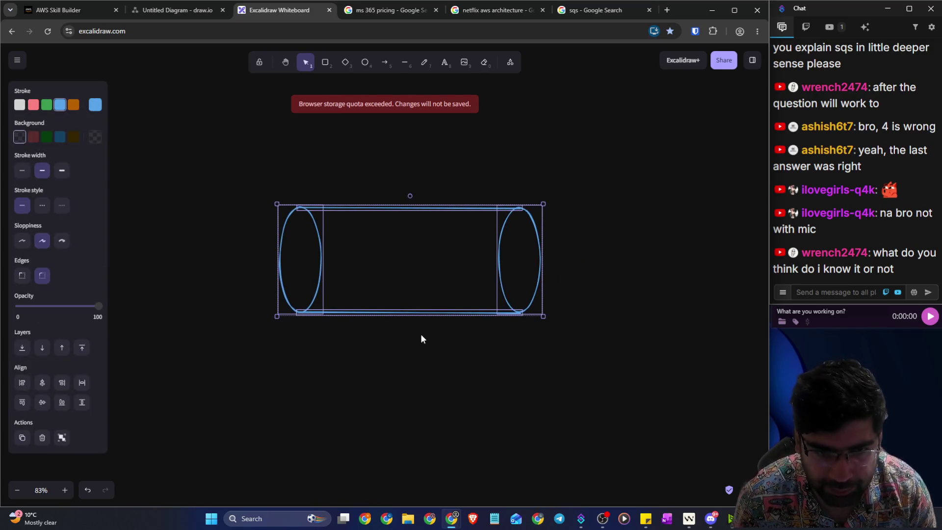
pyautogui.click(419, 334)
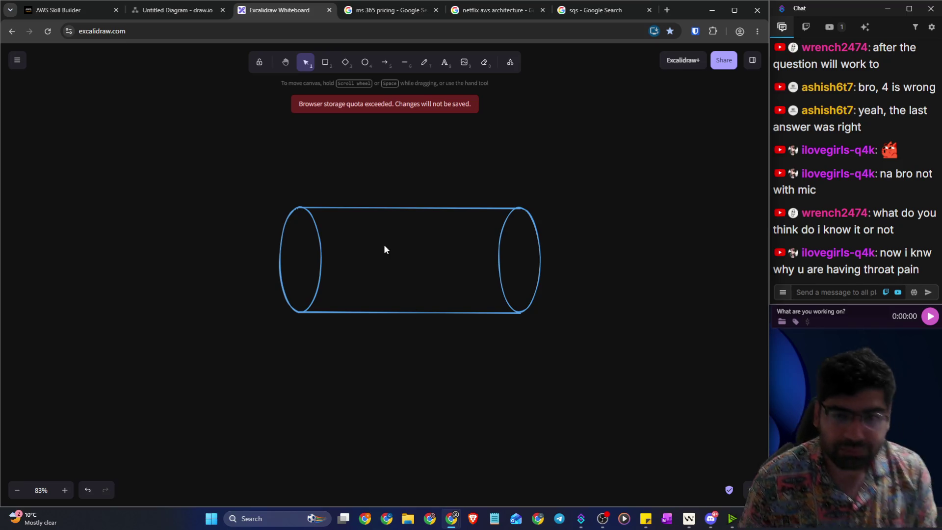
# Step: Freehand four curved arrows flowing into the cylinder and lines leaving its right end
pyautogui.click(424, 63)
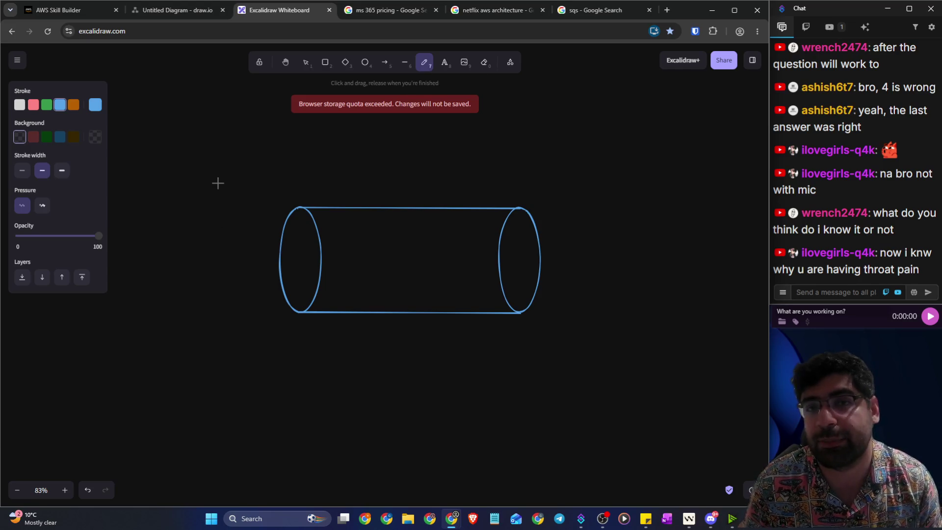
pyautogui.scroll(1, 321, 183)
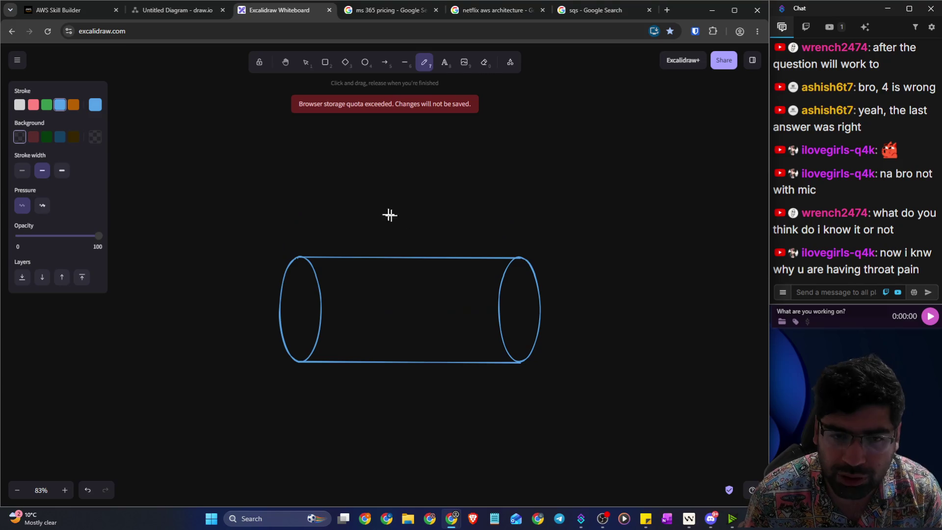
pyautogui.moveTo(144, 152)
pyautogui.mouseDown()
pyautogui.moveTo(351, 294)
pyautogui.moveTo(438, 292)
pyautogui.mouseUp()
pyautogui.moveTo(127, 229)
pyautogui.mouseDown()
pyautogui.moveTo(243, 284)
pyautogui.moveTo(385, 311)
pyautogui.moveTo(384, 319)
pyautogui.mouseUp()
pyautogui.moveTo(127, 345)
pyautogui.mouseDown()
pyautogui.moveTo(377, 328)
pyautogui.moveTo(361, 337)
pyautogui.mouseUp()
pyautogui.moveTo(96, 412)
pyautogui.mouseDown()
pyautogui.moveTo(311, 343)
pyautogui.moveTo(325, 345)
pyautogui.moveTo(330, 361)
pyautogui.mouseUp()
pyautogui.moveTo(464, 295); pyautogui.dragTo(526, 295)
pyautogui.moveTo(466, 320); pyautogui.dragTo(524, 319)
pyautogui.moveTo(410, 333)
pyautogui.mouseDown()
pyautogui.moveTo(465, 331)
pyautogui.moveTo(450, 345)
pyautogui.mouseUp()
# Step: Draw a signboard below the cylinder and handwrite 'Bus Stop' inside it
pyautogui.scroll(2, 422, 360)
pyautogui.scroll(-8, 403, 356)
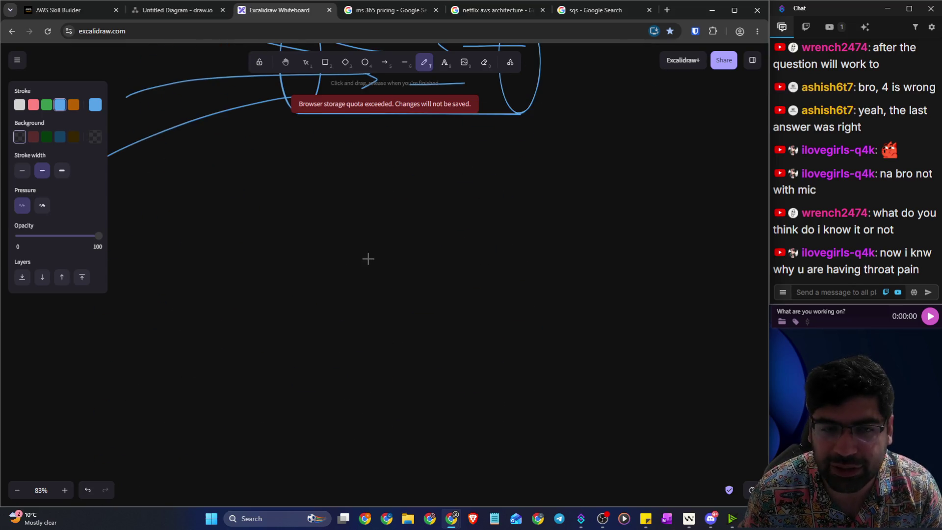
pyautogui.scroll(3, 368, 259)
pyautogui.moveTo(263, 287)
pyautogui.mouseDown()
pyautogui.moveTo(339, 243)
pyautogui.moveTo(273, 437)
pyautogui.moveTo(248, 286)
pyautogui.moveTo(263, 283)
pyautogui.mouseUp()
pyautogui.moveTo(271, 327)
pyautogui.mouseDown()
pyautogui.moveTo(295, 284)
pyautogui.moveTo(294, 315)
pyautogui.moveTo(311, 307)
pyautogui.moveTo(321, 325)
pyautogui.mouseUp()
pyautogui.moveTo(290, 358)
pyautogui.mouseDown()
pyautogui.moveTo(318, 393)
pyautogui.moveTo(295, 381)
pyautogui.mouseUp()
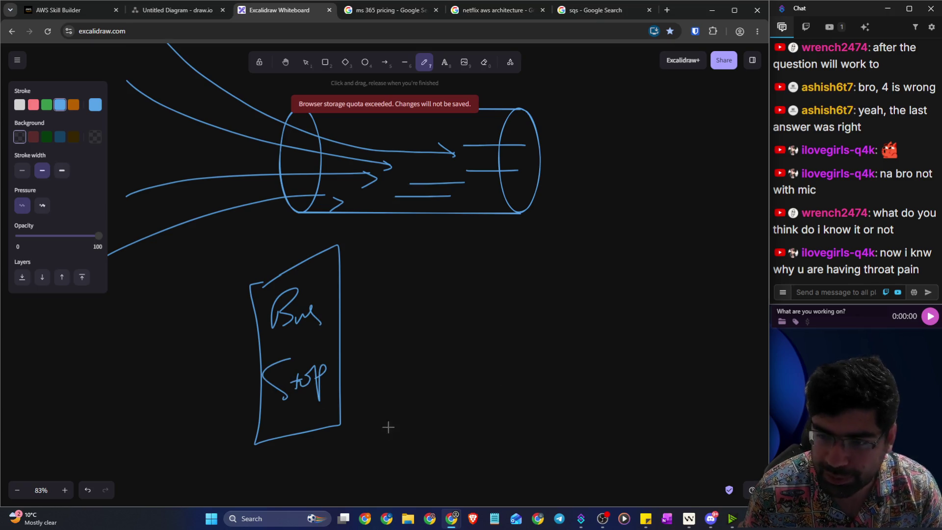
# Step: Pencil three stick figures beside the Bus Stop sign
pyautogui.moveTo(425, 302)
pyautogui.mouseDown()
pyautogui.moveTo(400, 383)
pyautogui.moveTo(448, 379)
pyautogui.mouseUp()
pyautogui.moveTo(405, 331)
pyautogui.mouseDown()
pyautogui.moveTo(425, 339)
pyautogui.moveTo(513, 292)
pyautogui.moveTo(491, 360)
pyautogui.mouseUp()
pyautogui.moveTo(506, 349); pyautogui.dragTo(530, 361)
pyautogui.moveTo(516, 328)
pyautogui.mouseDown()
pyautogui.moveTo(526, 317)
pyautogui.moveTo(488, 325)
pyautogui.mouseUp()
pyautogui.moveTo(577, 294); pyautogui.dragTo(559, 350)
pyautogui.moveTo(571, 345)
pyautogui.mouseDown()
pyautogui.moveTo(597, 354)
pyautogui.moveTo(594, 321)
pyautogui.moveTo(559, 321)
pyautogui.mouseUp()
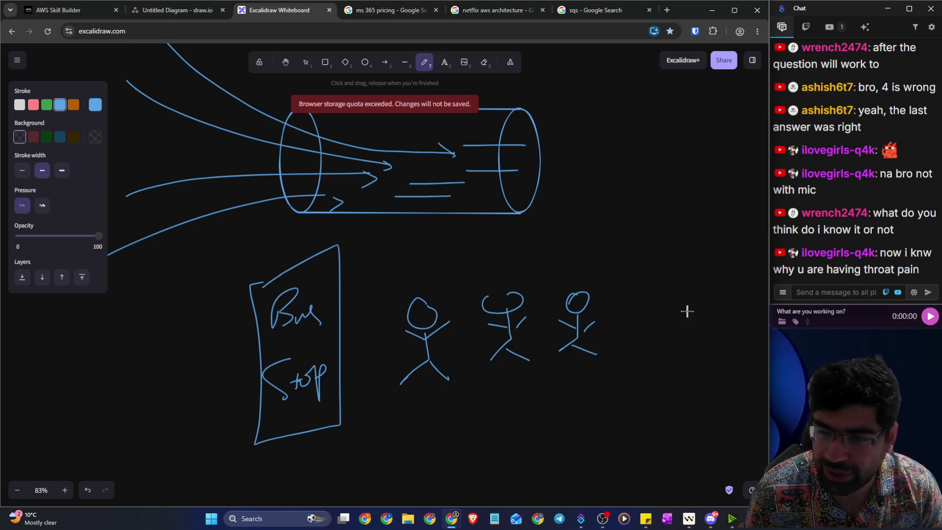
# Step: Sketch a wheeled bus, a ground line, and an arrow leading from the figures into it
pyautogui.click(345, 62)
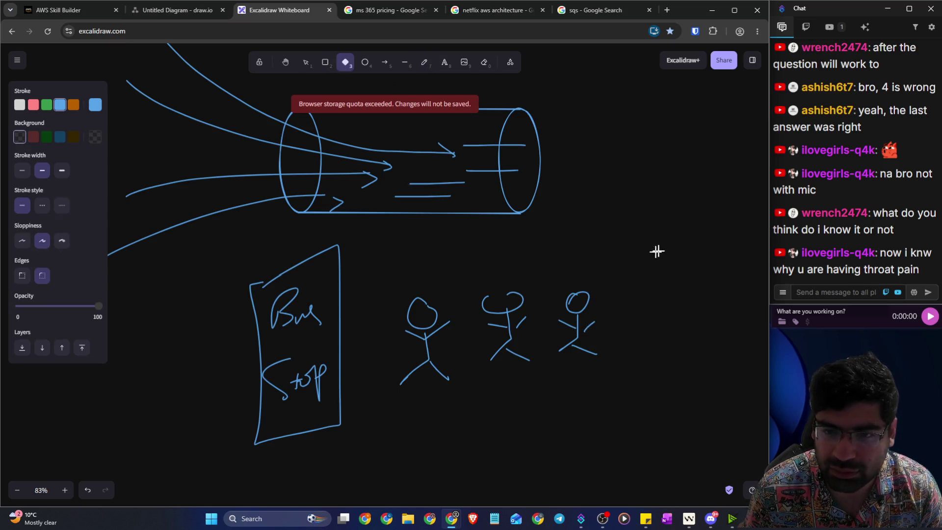
pyautogui.click(325, 61)
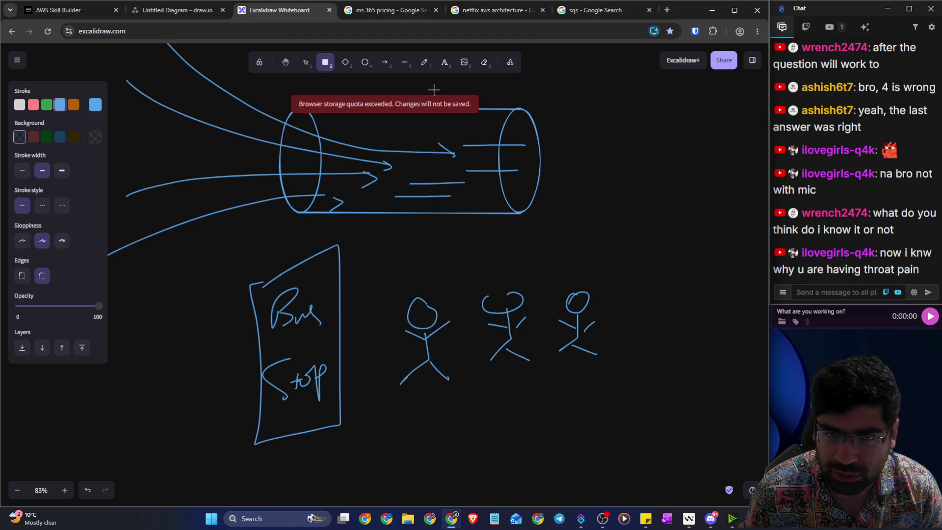
pyautogui.click(424, 61)
pyautogui.moveTo(675, 248)
pyautogui.mouseDown()
pyautogui.moveTo(697, 244)
pyautogui.moveTo(730, 300)
pyautogui.moveTo(591, 245)
pyautogui.moveTo(692, 239)
pyautogui.mouseUp()
pyautogui.moveTo(617, 302); pyautogui.dragTo(619, 305)
pyautogui.moveTo(676, 300); pyautogui.dragTo(681, 294)
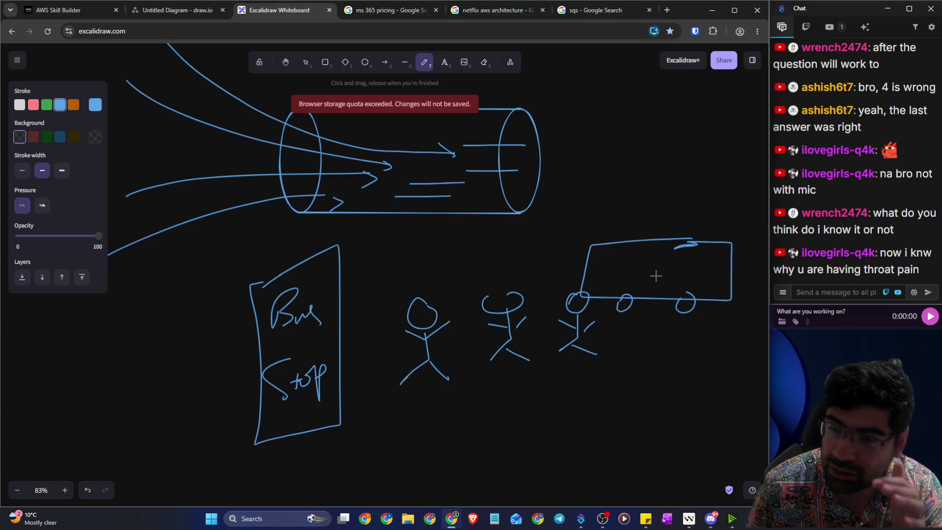
pyautogui.moveTo(497, 380)
pyautogui.mouseDown()
pyautogui.moveTo(599, 369)
pyautogui.moveTo(675, 266)
pyautogui.mouseUp()
pyautogui.moveTo(658, 269); pyautogui.dragTo(677, 276)
pyautogui.moveTo(654, 214); pyautogui.dragTo(768, 158)
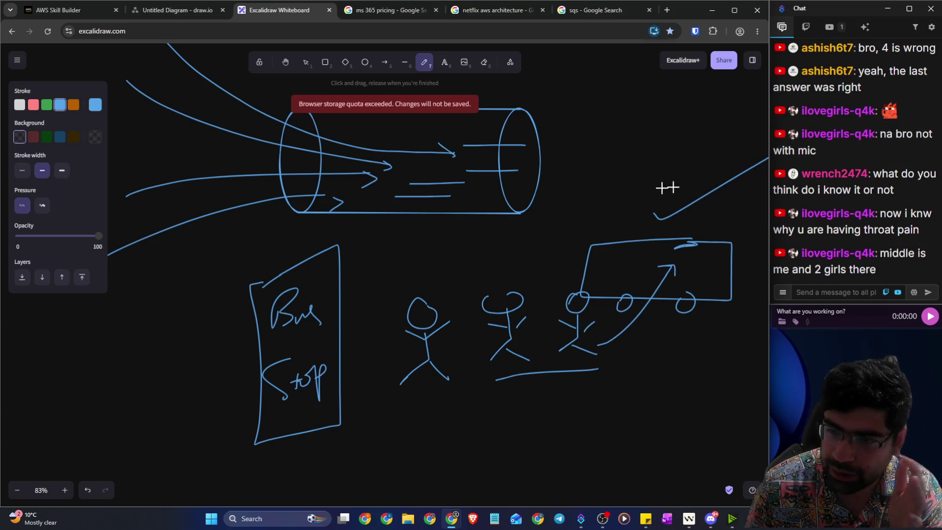
pyautogui.scroll(2, 473, 164)
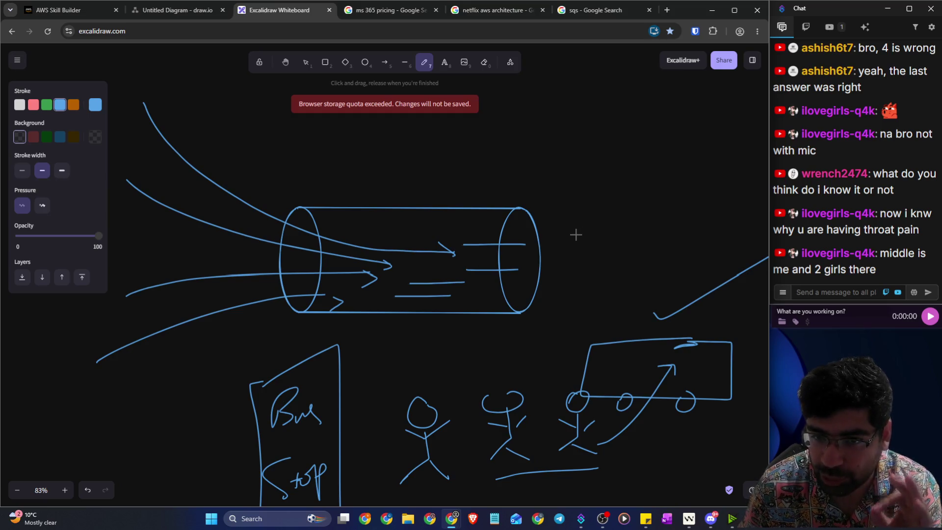
# Step: Pencil a box right of the cylinder, handwrite labels above it, and link the cylinder to it
pyautogui.moveTo(626, 210)
pyautogui.mouseDown()
pyautogui.moveTo(574, 210)
pyautogui.moveTo(553, 297)
pyautogui.moveTo(664, 216)
pyautogui.moveTo(626, 210)
pyautogui.mouseUp()
pyautogui.moveTo(575, 194)
pyautogui.mouseDown()
pyautogui.moveTo(599, 153)
pyautogui.moveTo(622, 164)
pyautogui.moveTo(684, 147)
pyautogui.mouseUp()
pyautogui.moveTo(621, 187)
pyautogui.mouseDown()
pyautogui.moveTo(607, 203)
pyautogui.moveTo(687, 188)
pyautogui.moveTo(709, 164)
pyautogui.moveTo(721, 191)
pyautogui.mouseUp()
pyautogui.scroll(1, 563, 160)
pyautogui.moveTo(570, 132)
pyautogui.mouseDown()
pyautogui.moveTo(575, 159)
pyautogui.moveTo(616, 139)
pyautogui.moveTo(676, 128)
pyautogui.mouseUp()
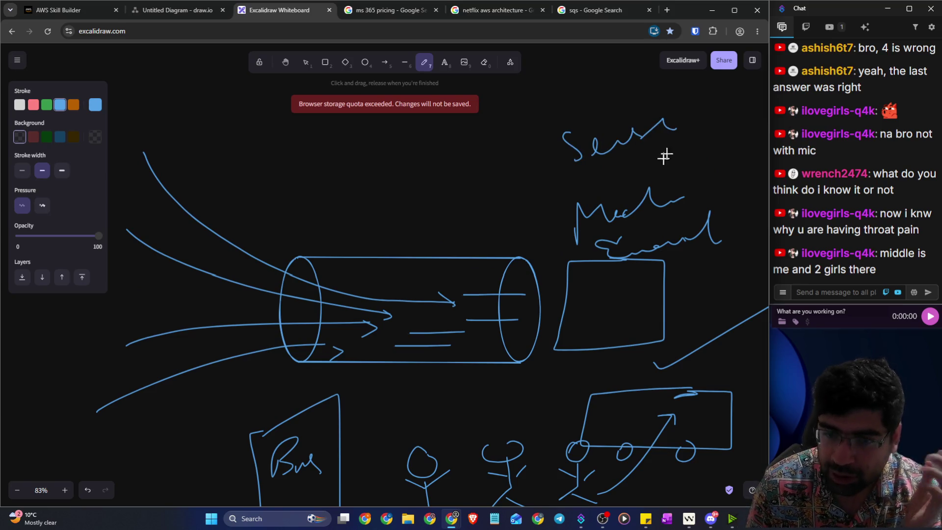
pyautogui.moveTo(519, 306)
pyautogui.mouseDown()
pyautogui.moveTo(588, 298)
pyautogui.moveTo(580, 303)
pyautogui.mouseUp()
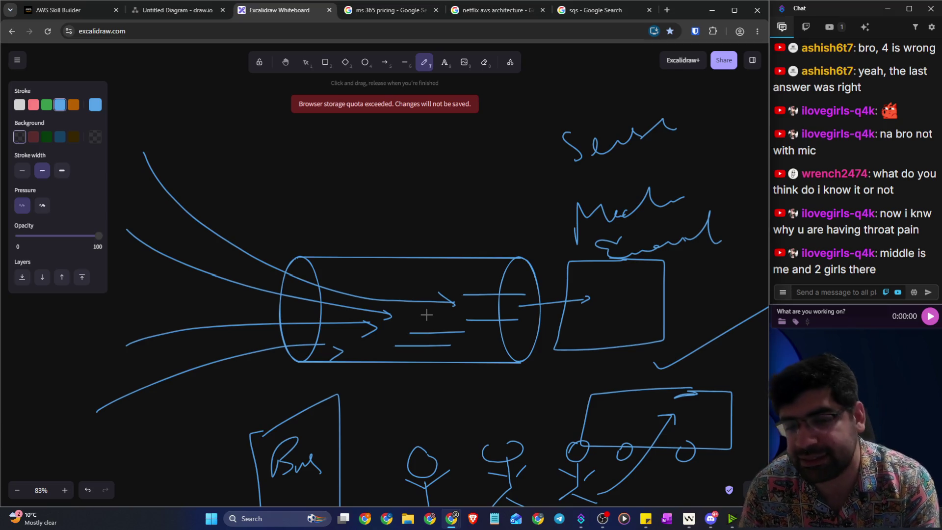
pyautogui.scroll(1, 426, 314)
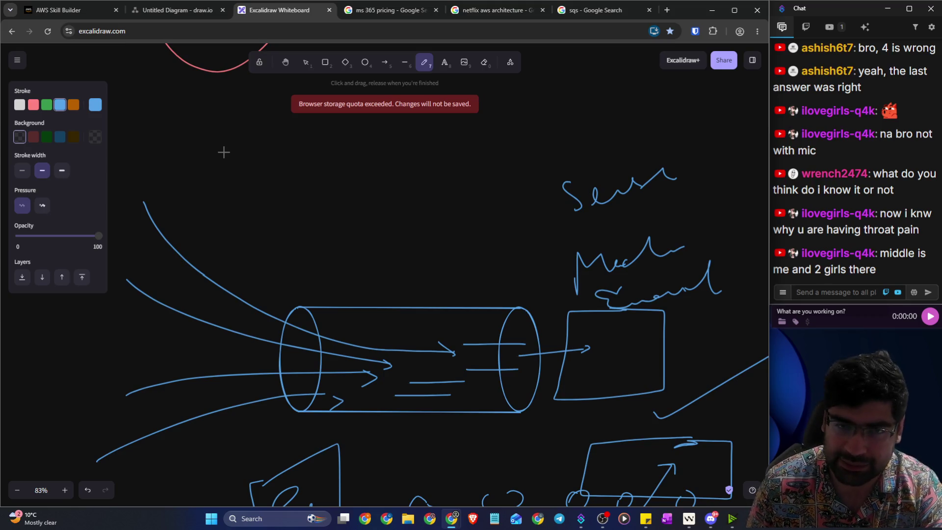
# Step: Open the Amazon SQS product page from the SQS results and scroll through it
pyautogui.scroll(1, 311, 146)
pyautogui.click(570, 16)
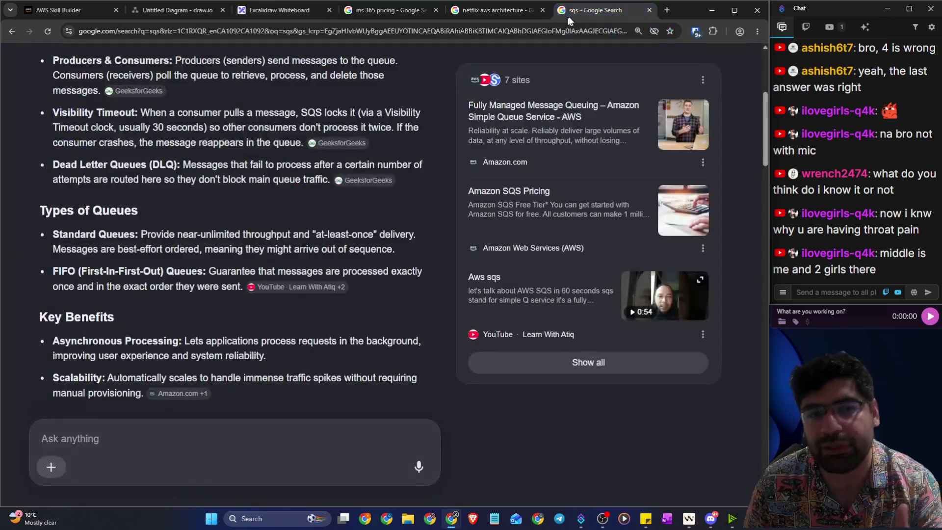
pyautogui.scroll(4, 185, 212)
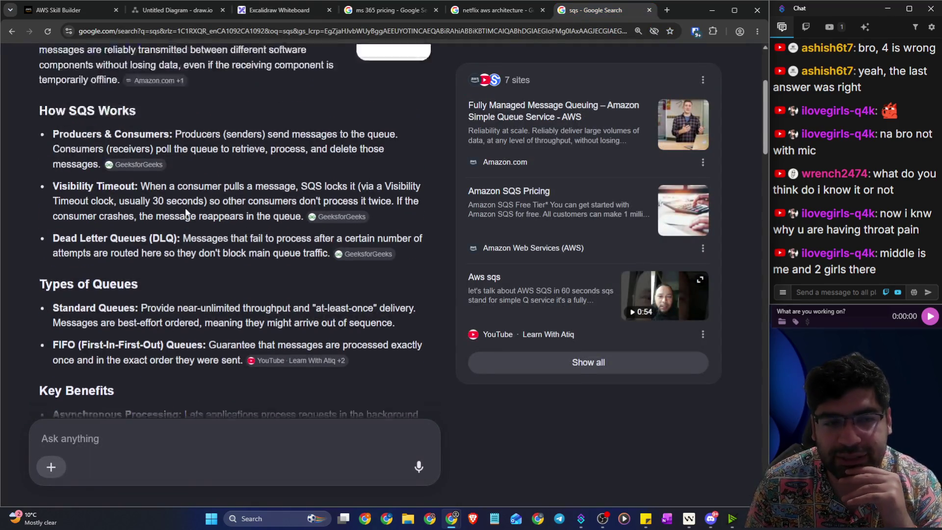
pyautogui.scroll(-10, 60, 254)
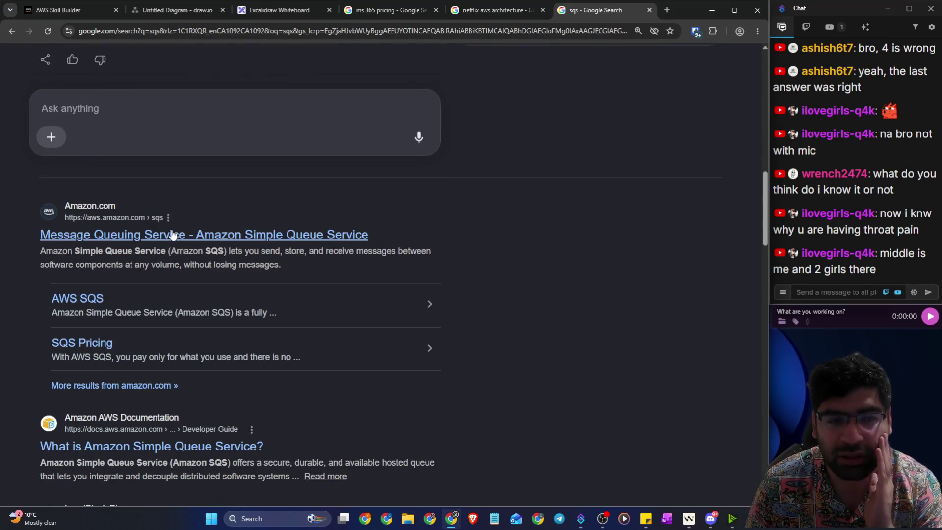
pyautogui.click(173, 236)
pyautogui.scroll(-10, 551, 254)
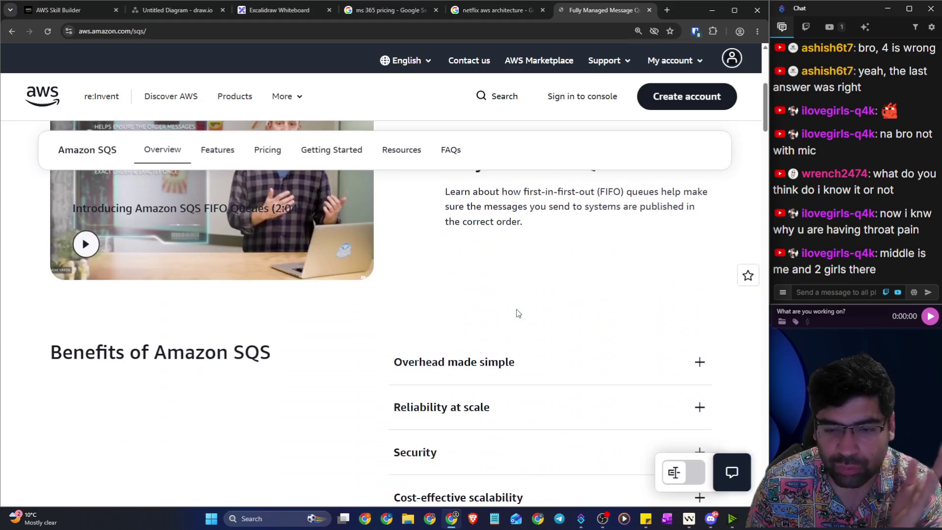
pyautogui.scroll(-8, 312, 290)
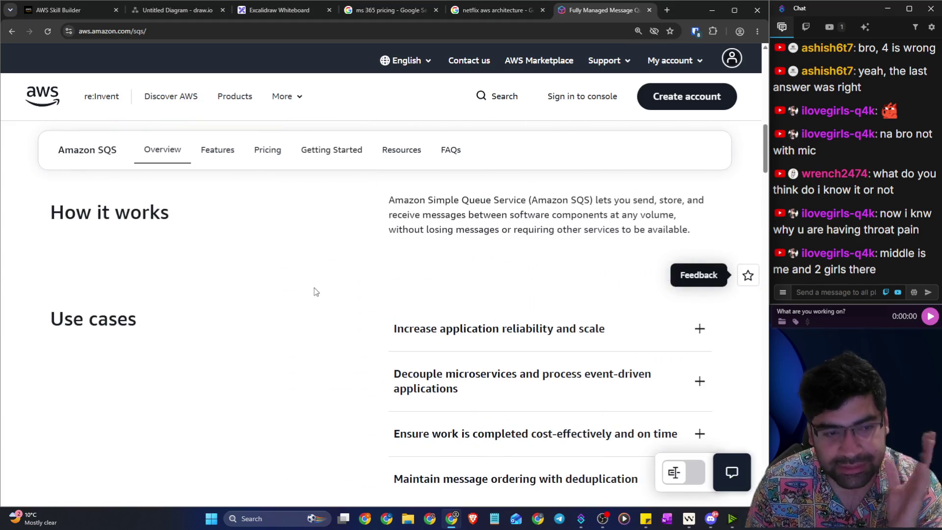
pyautogui.scroll(-2, 313, 291)
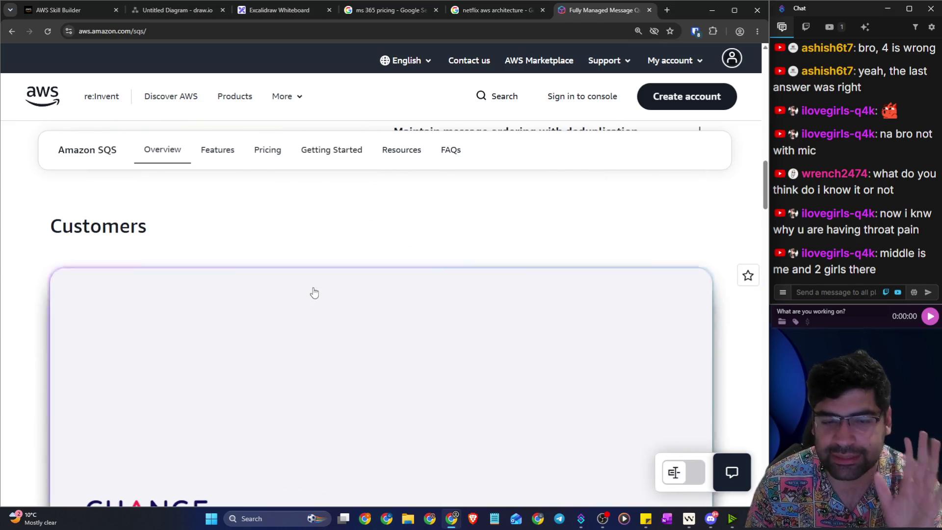
# Step: Glance at the Netflix AWS architecture images, then return to Excalidraw
pyautogui.click(469, 16)
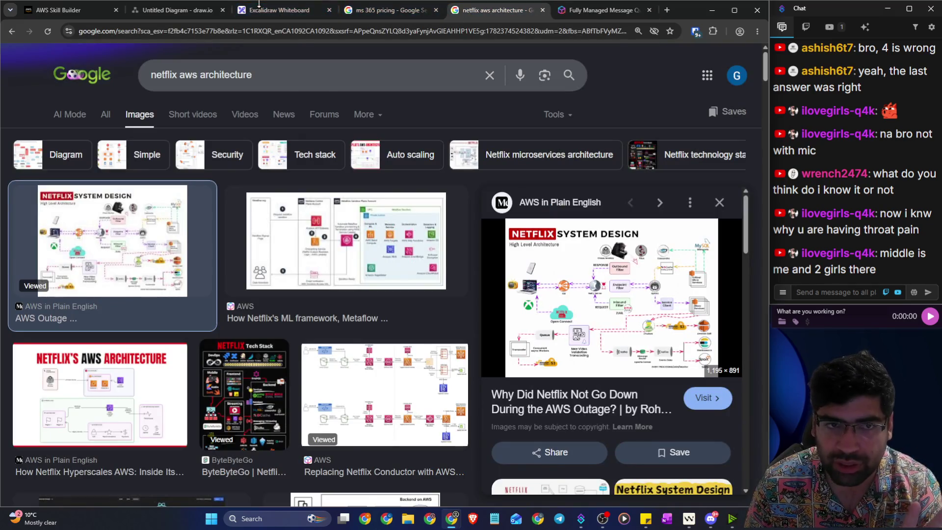
pyautogui.click(288, 11)
pyautogui.scroll(-10, 329, 147)
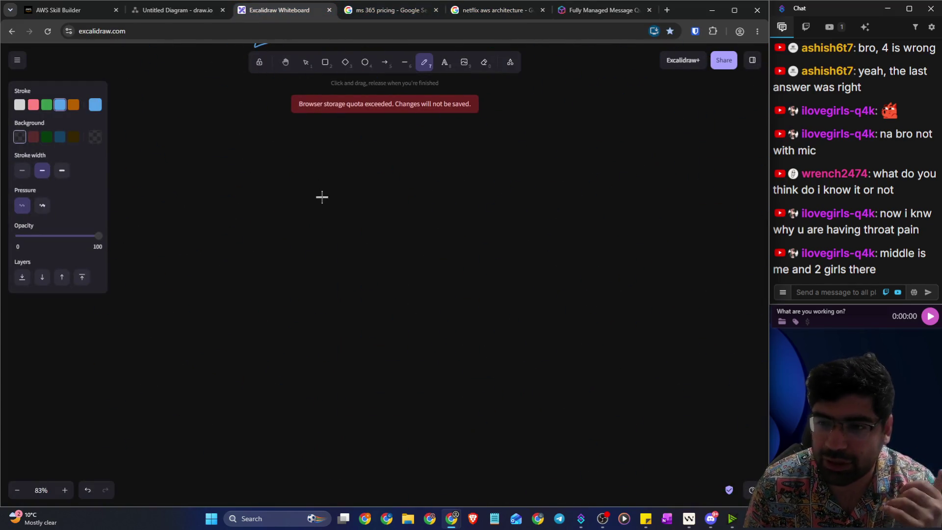
# Step: Handwrite 'Kafka' on blank canvas with an underlined 'Subscribe' beneath it
pyautogui.moveTo(318, 187)
pyautogui.mouseDown()
pyautogui.moveTo(323, 212)
pyautogui.moveTo(340, 200)
pyautogui.moveTo(385, 208)
pyautogui.moveTo(421, 234)
pyautogui.moveTo(463, 195)
pyautogui.moveTo(448, 200)
pyautogui.moveTo(456, 212)
pyautogui.moveTo(475, 190)
pyautogui.moveTo(492, 204)
pyautogui.mouseUp()
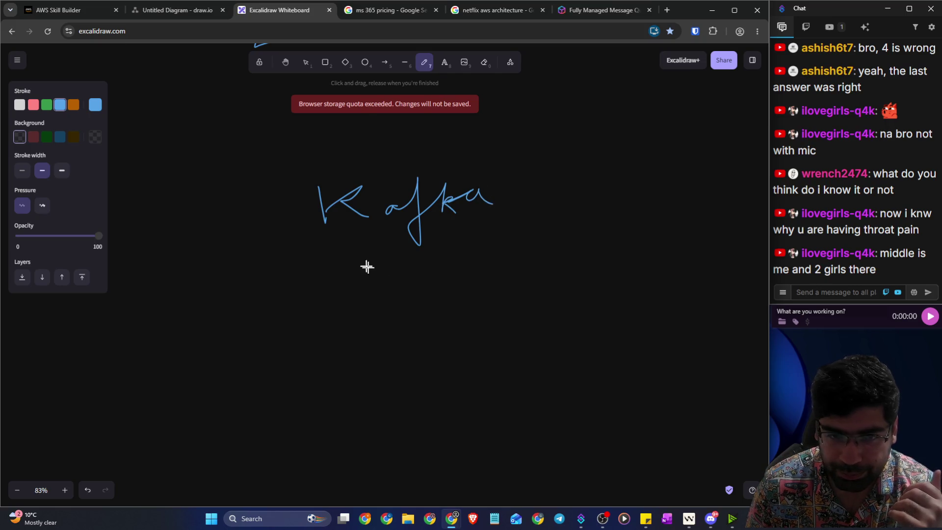
pyautogui.scroll(-2, 358, 263)
pyautogui.moveTo(391, 336); pyautogui.dragTo(359, 380)
pyautogui.moveTo(400, 366)
pyautogui.mouseDown()
pyautogui.moveTo(406, 374)
pyautogui.moveTo(466, 354)
pyautogui.moveTo(461, 374)
pyautogui.moveTo(486, 378)
pyautogui.moveTo(506, 363)
pyautogui.moveTo(506, 343)
pyautogui.moveTo(530, 368)
pyautogui.moveTo(553, 363)
pyautogui.mouseUp()
pyautogui.moveTo(406, 405); pyautogui.dragTo(546, 395)
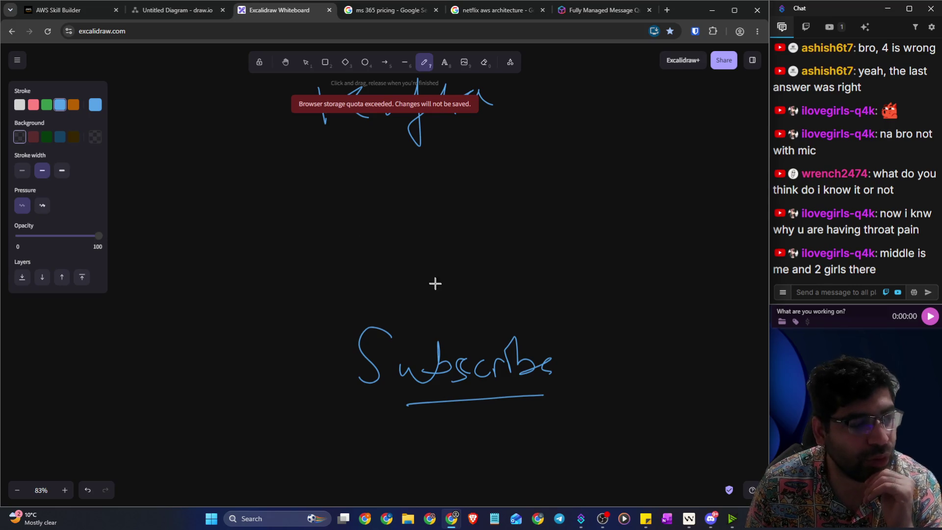
pyautogui.scroll(8, 442, 282)
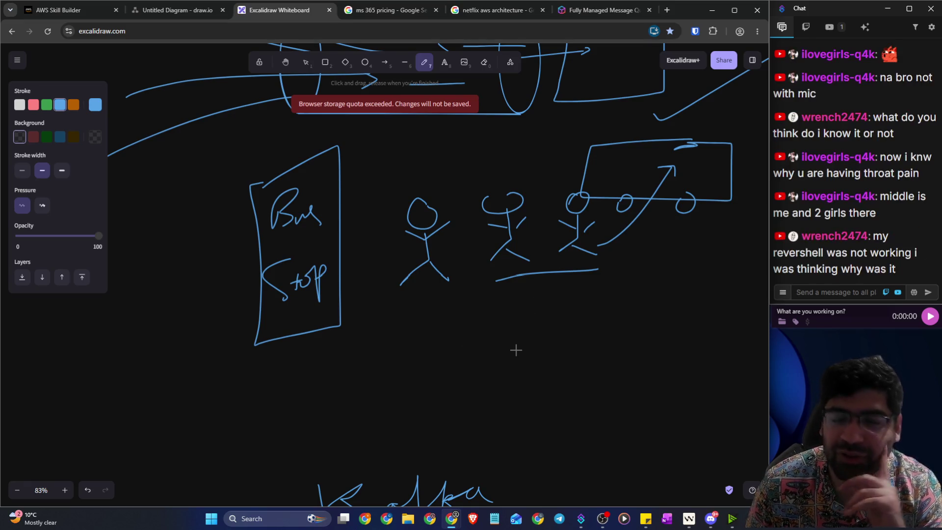
pyautogui.scroll(-6, 516, 349)
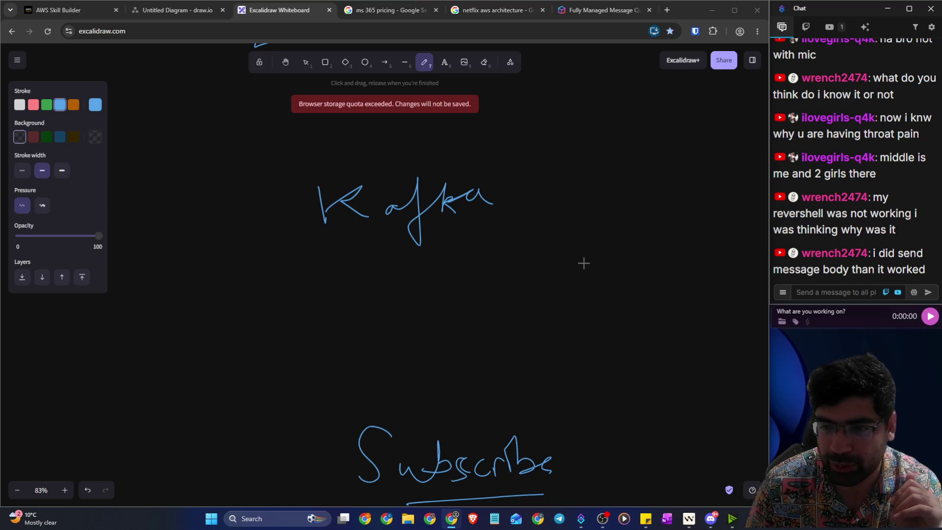
pyautogui.click(49, 13)
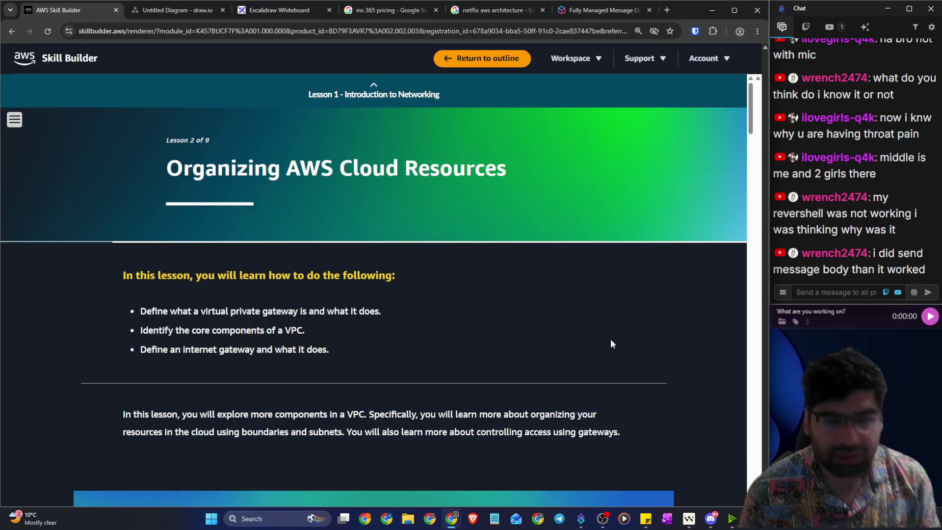
# Step: Zoom the lesson to 150% and scroll through 'Organizing AWS Cloud Resources' back to the top
pyautogui.hotkey('ctrl', '+')
pyautogui.hotkey('ctrl', '+')
pyautogui.hotkey('ctrl', '+')
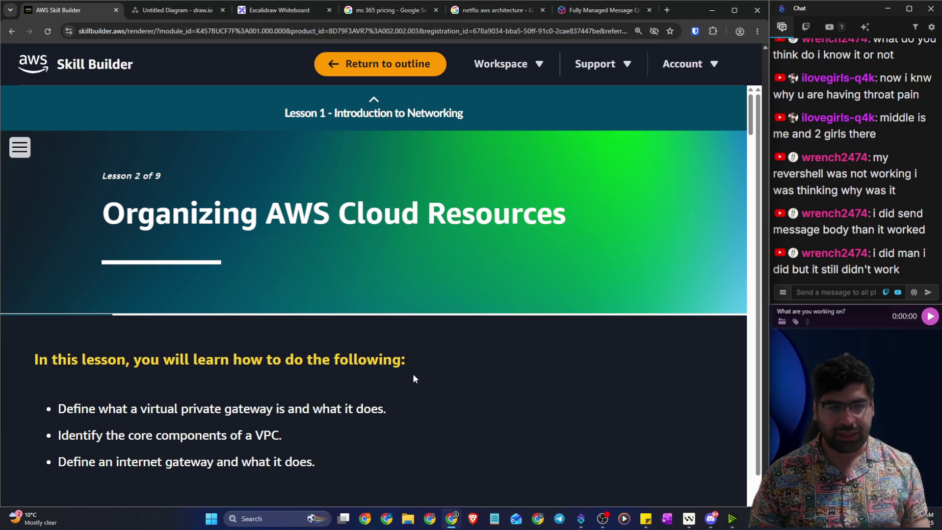
pyautogui.scroll(-15, 413, 377)
pyautogui.scroll(-20, 264, 378)
pyautogui.scroll(-20, 264, 378)
pyautogui.scroll(15, 265, 378)
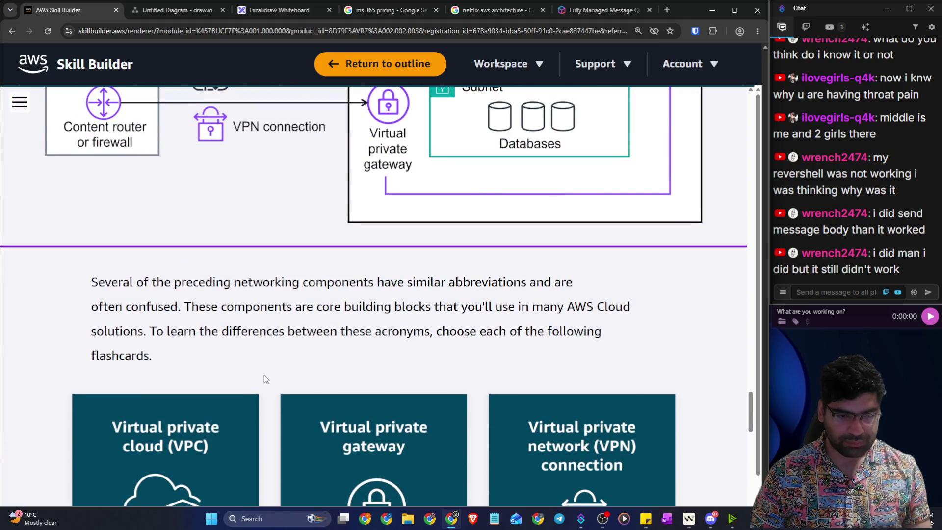
pyautogui.scroll(15, 264, 375)
pyautogui.scroll(15, 264, 378)
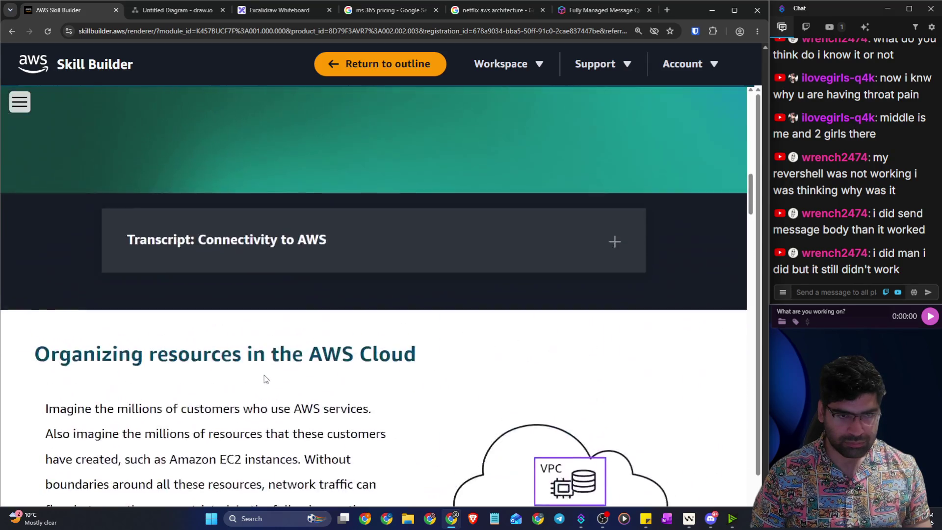
pyautogui.scroll(10, 265, 378)
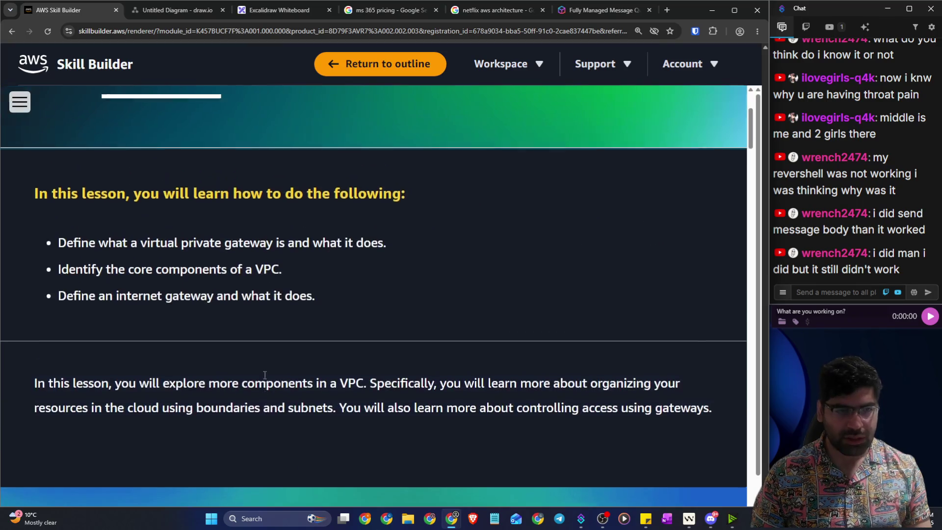
pyautogui.scroll(3, 265, 376)
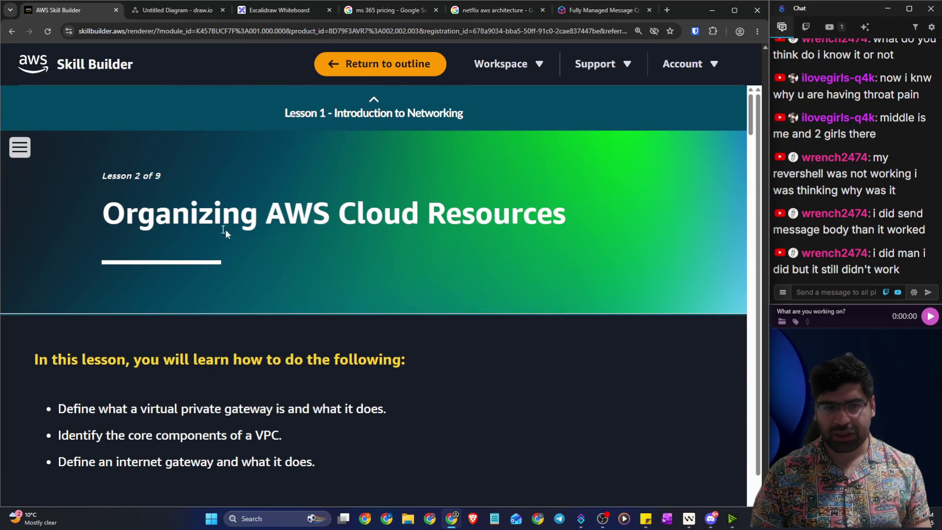
pyautogui.moveTo(565, 213)
pyautogui.mouseDown()
pyautogui.moveTo(407, 208)
pyautogui.moveTo(564, 213)
pyautogui.moveTo(282, 110)
pyautogui.mouseUp()
pyautogui.click(276, 277)
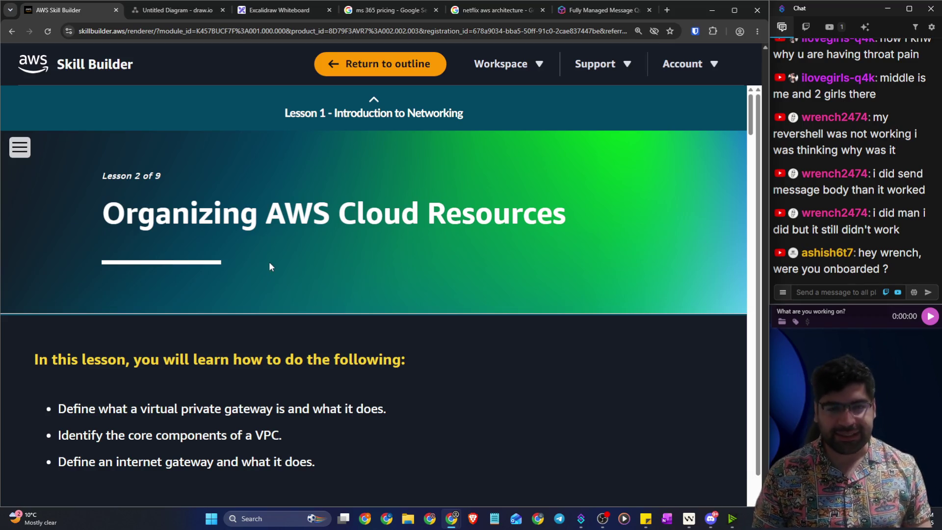
# Step: Read the learning objectives: virtual private gateway, core VPC components, and internet gateway
pyautogui.scroll(-2, 188, 289)
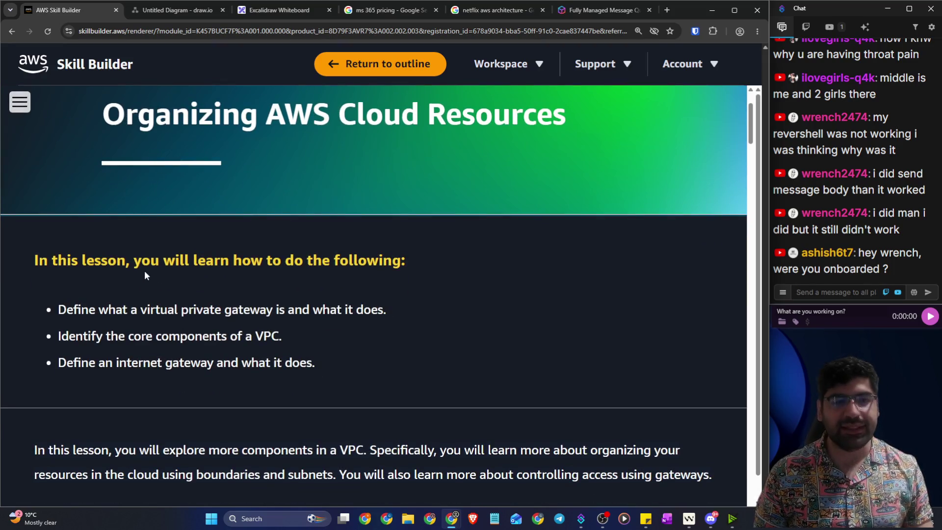
pyautogui.moveTo(137, 265); pyautogui.dragTo(406, 267)
pyautogui.moveTo(127, 312); pyautogui.dragTo(384, 308)
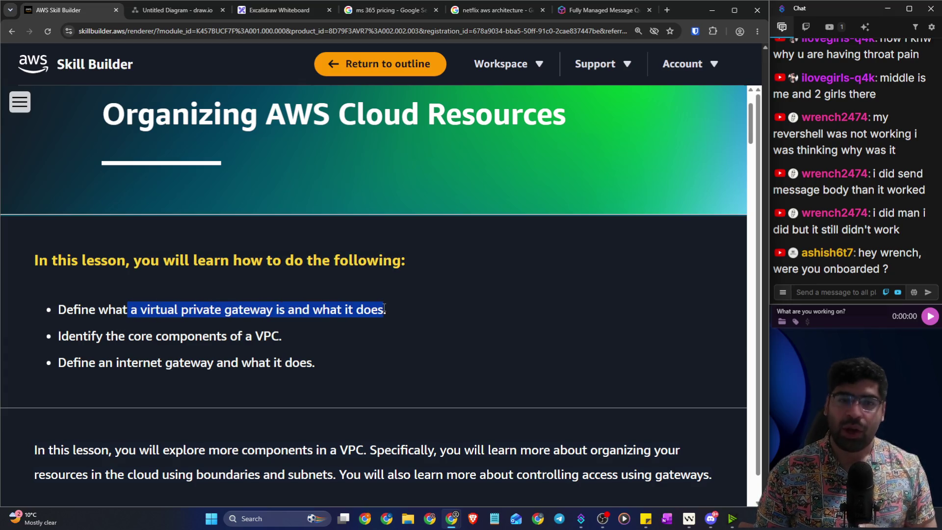
pyautogui.moveTo(128, 336); pyautogui.dragTo(287, 336)
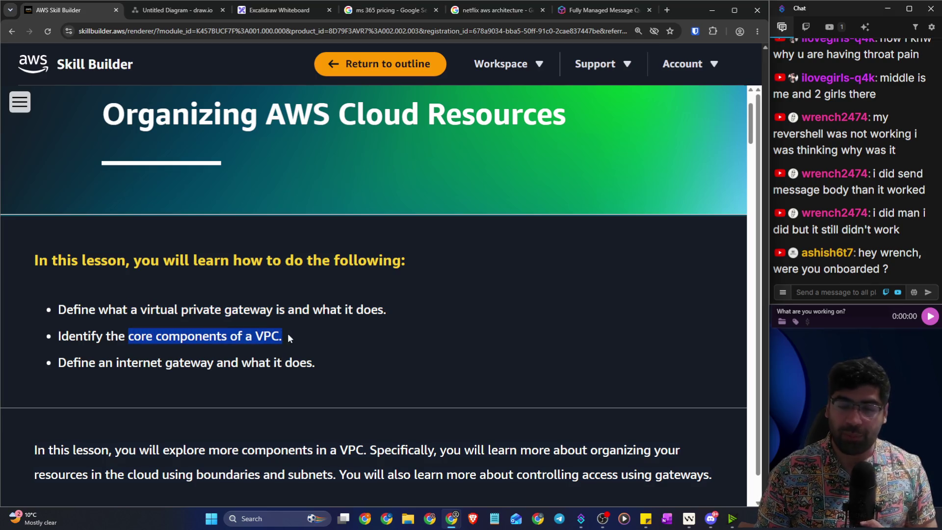
pyautogui.moveTo(89, 364); pyautogui.dragTo(314, 364)
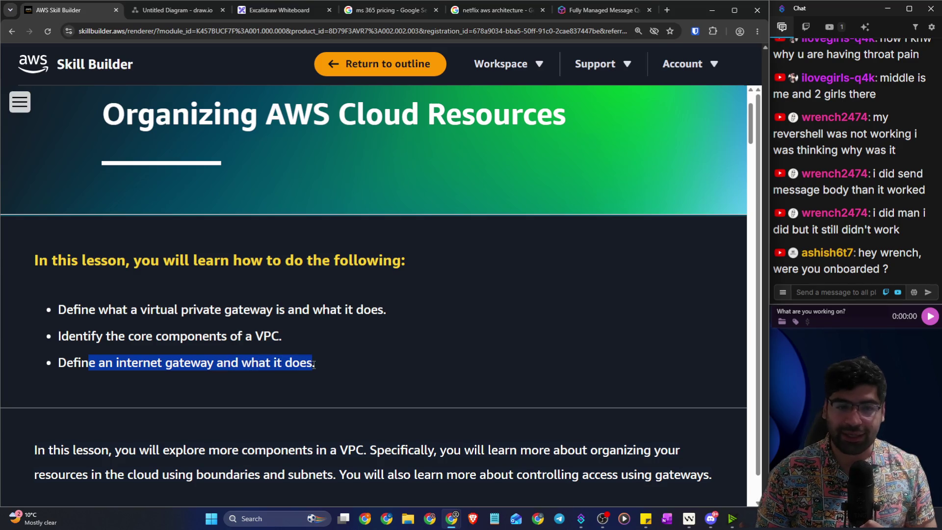
# Step: Read the intro on organizing resources and gateway access, then scroll to the Connectivity to AWS video
pyautogui.scroll(-2, 314, 363)
pyautogui.moveTo(113, 351); pyautogui.dragTo(362, 352)
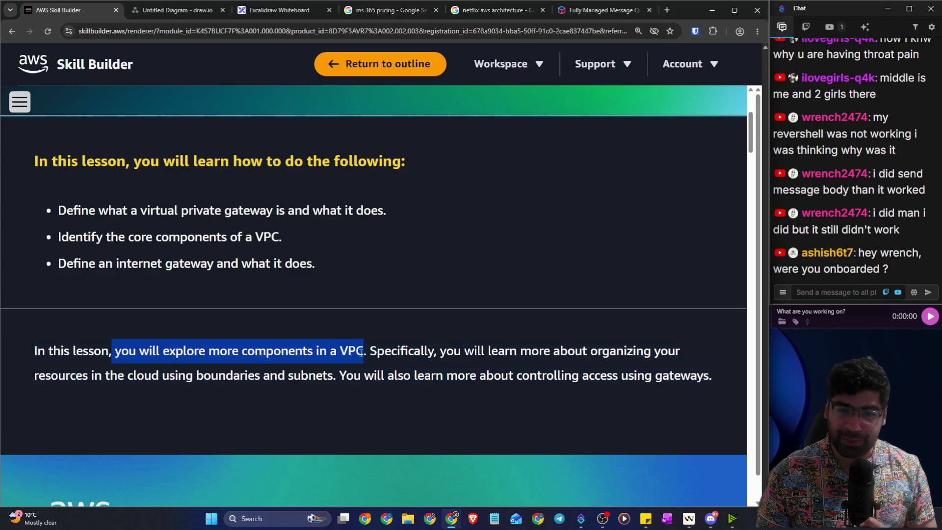
pyautogui.click(369, 352)
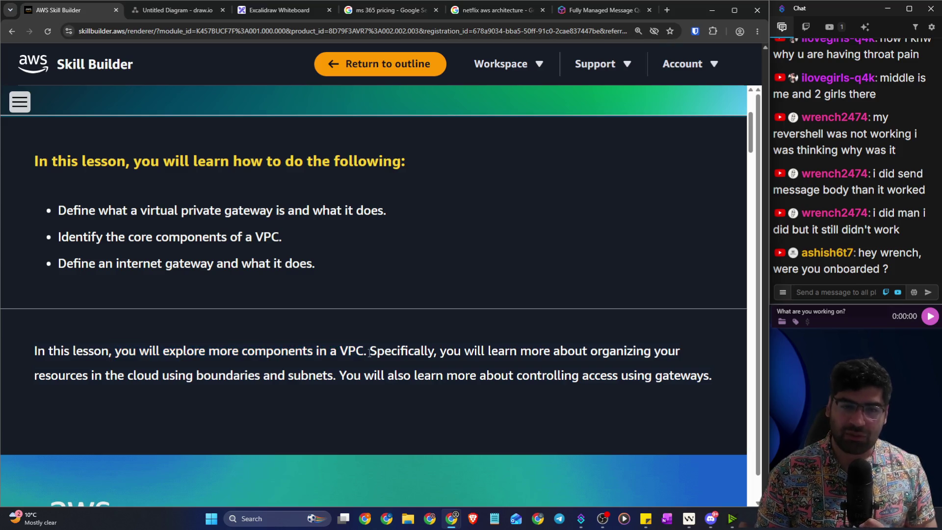
pyautogui.moveTo(370, 351); pyautogui.dragTo(673, 348)
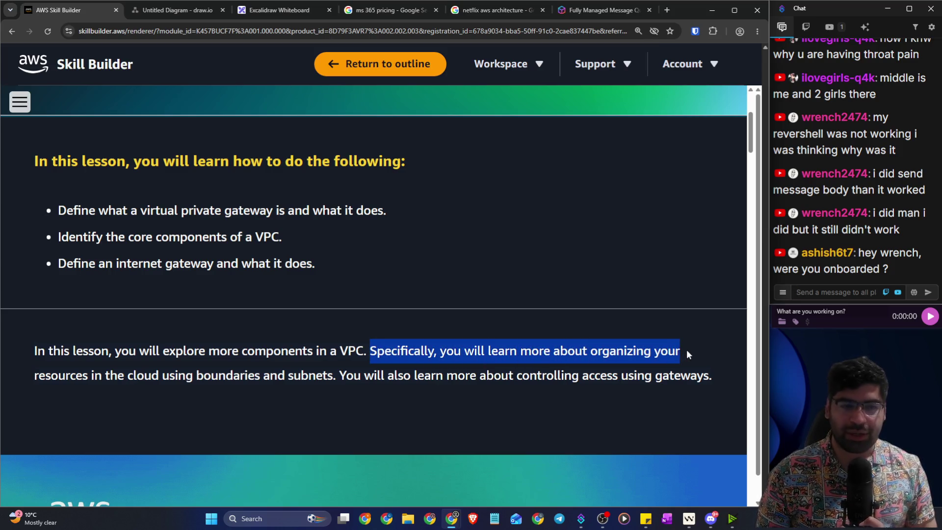
pyautogui.moveTo(159, 375); pyautogui.dragTo(690, 382)
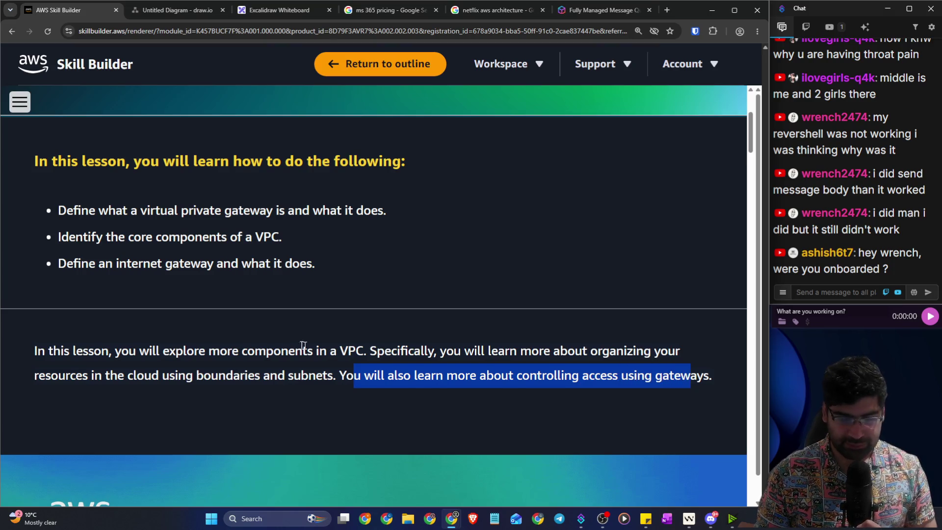
pyautogui.scroll(-5, 311, 347)
pyautogui.scroll(2, 226, 352)
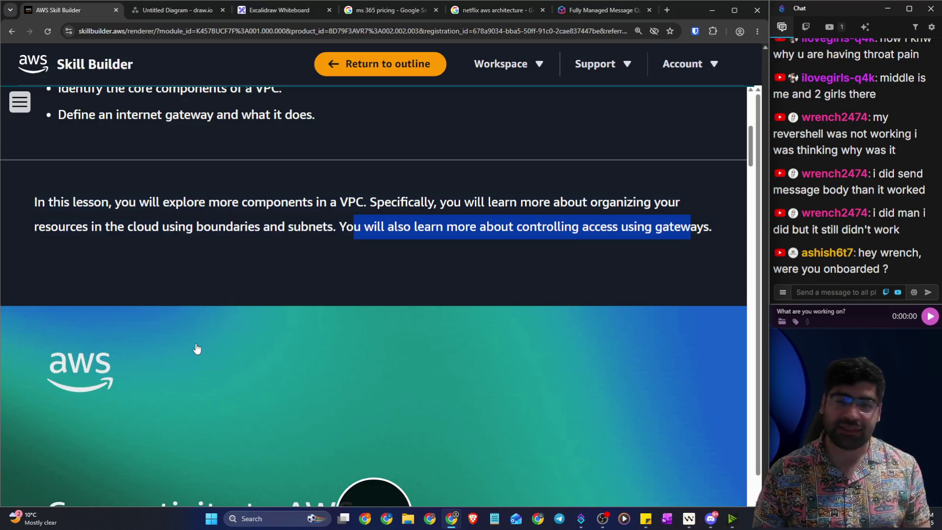
pyautogui.scroll(-5, 188, 360)
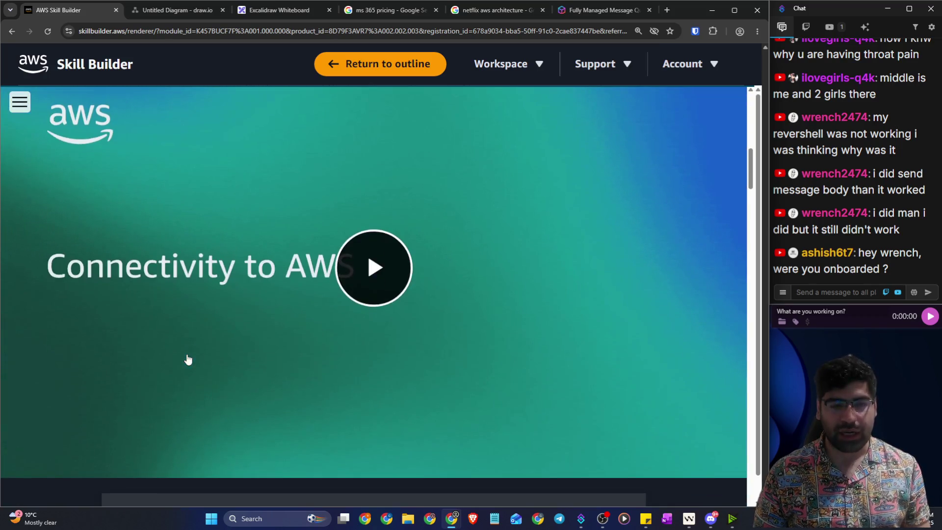
# Step: Read the Organizing resources section on customer resources, EC2 instances and traffic boundaries
pyautogui.scroll(-10, 188, 359)
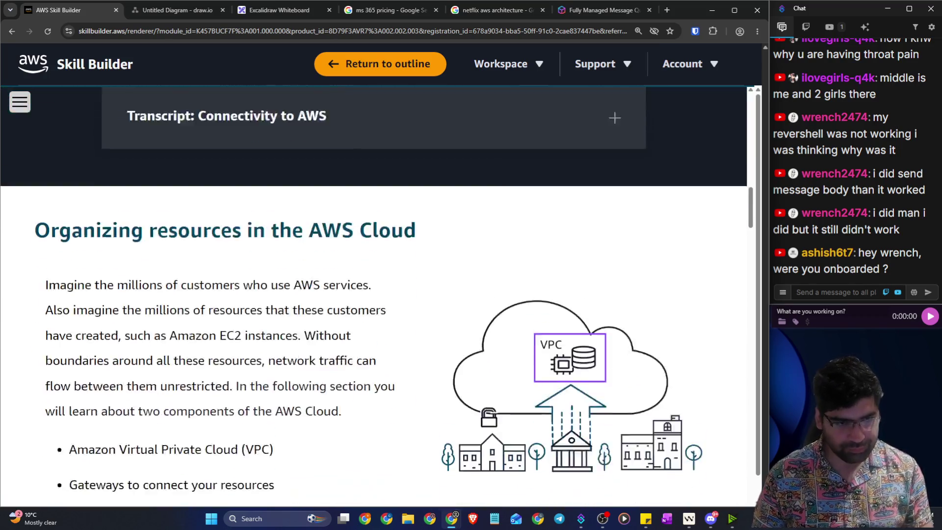
pyautogui.moveTo(118, 144)
pyautogui.mouseDown()
pyautogui.moveTo(269, 167)
pyautogui.moveTo(360, 147)
pyautogui.mouseUp()
pyautogui.moveTo(118, 197); pyautogui.dragTo(363, 196)
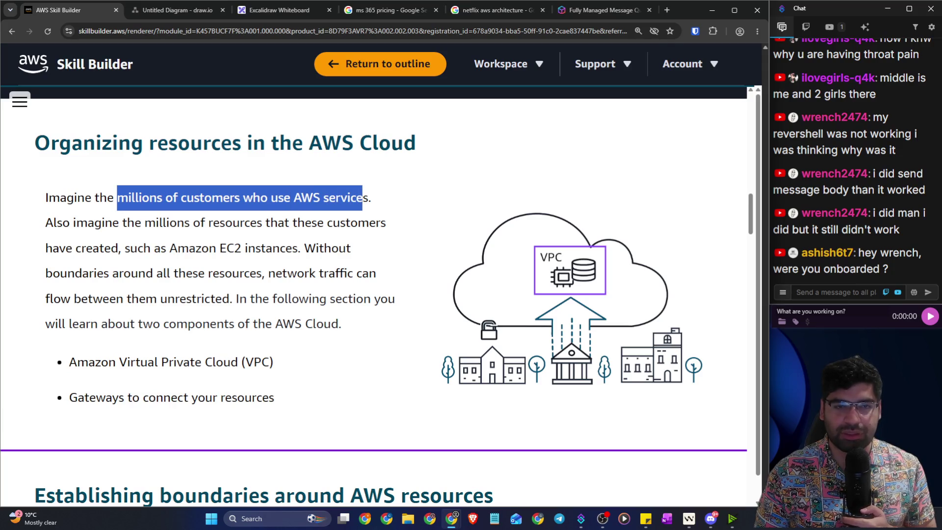
pyautogui.moveTo(45, 223); pyautogui.dragTo(380, 224)
pyautogui.moveTo(125, 248); pyautogui.dragTo(346, 247)
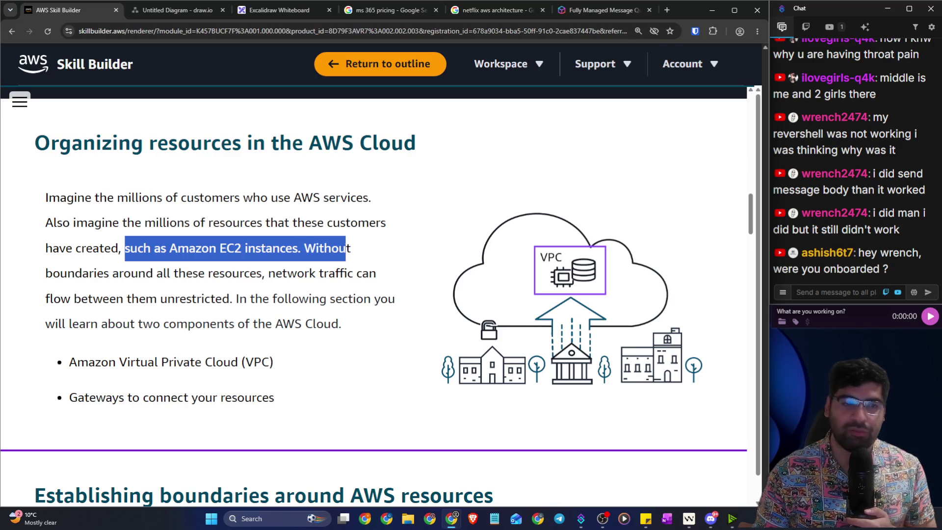
pyautogui.moveTo(120, 273); pyautogui.dragTo(355, 274)
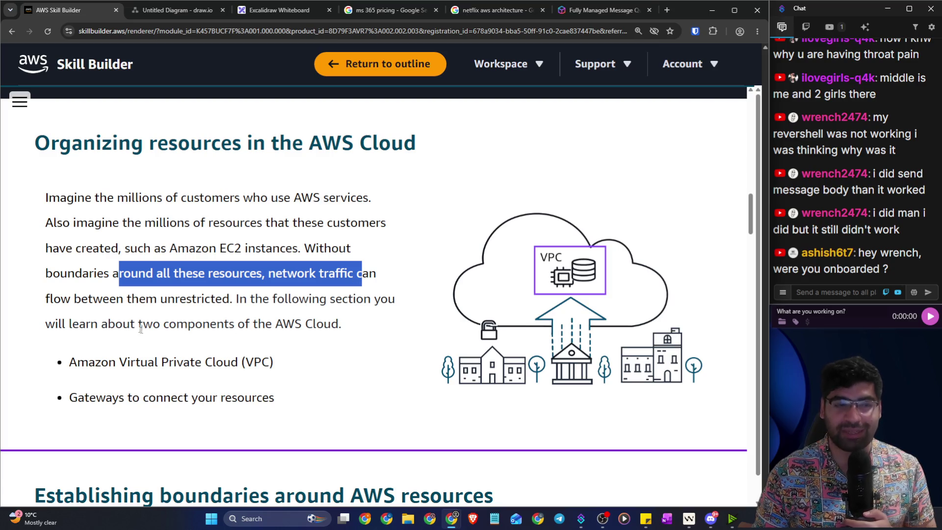
pyautogui.moveTo(81, 298); pyautogui.dragTo(395, 300)
pyautogui.moveTo(101, 324); pyautogui.dragTo(330, 324)
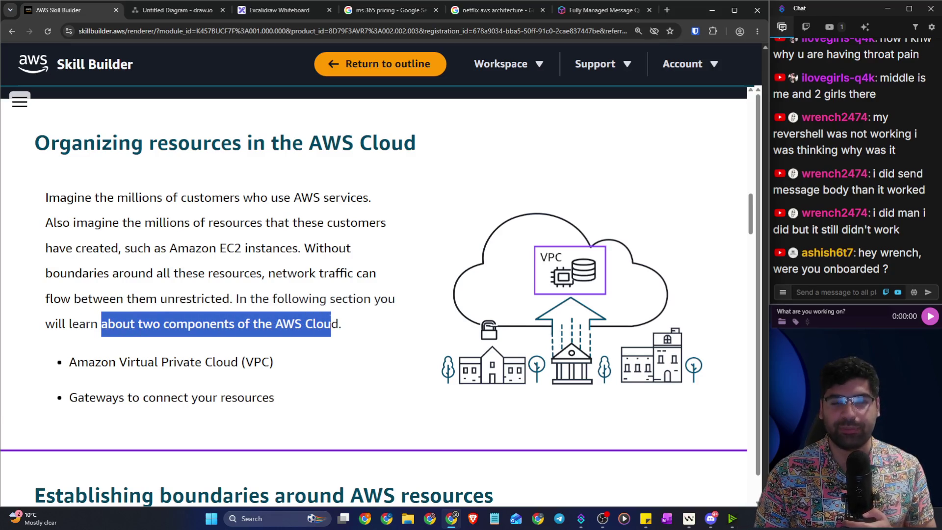
# Step: Read the Gateways to connect your resources bullet, revisit the EC2 example, and scroll onward
pyautogui.scroll(-1, 297, 328)
pyautogui.moveTo(130, 312); pyautogui.dragTo(231, 313)
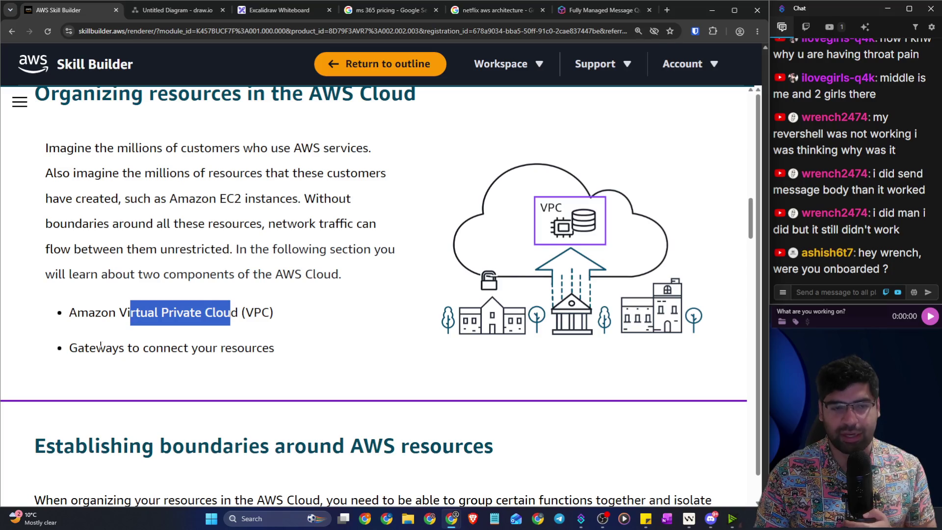
pyautogui.moveTo(99, 348); pyautogui.dragTo(225, 347)
pyautogui.scroll(1, 327, 275)
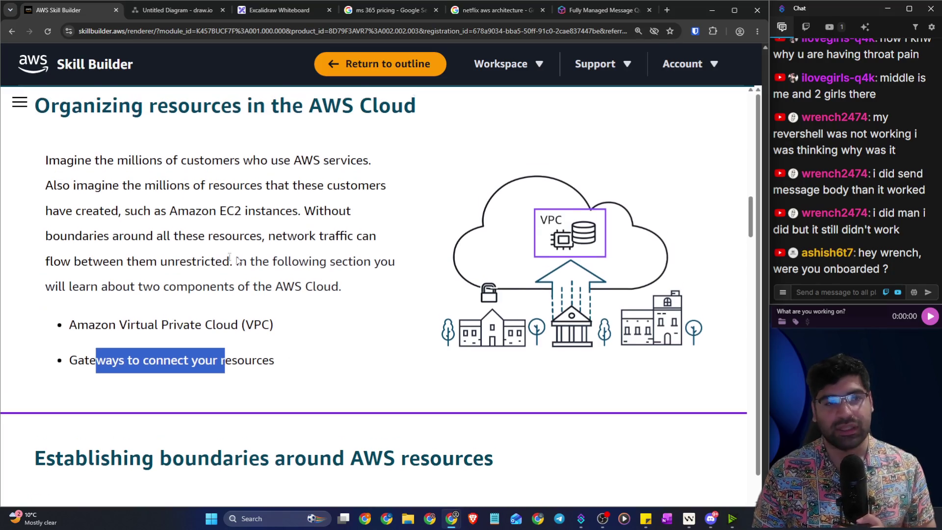
pyautogui.moveTo(125, 248); pyautogui.dragTo(297, 247)
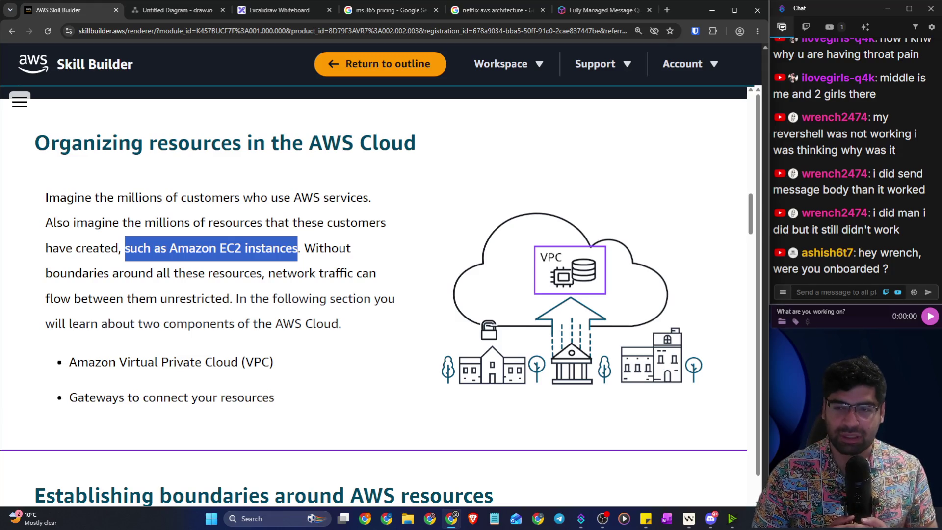
pyautogui.scroll(-6, 206, 238)
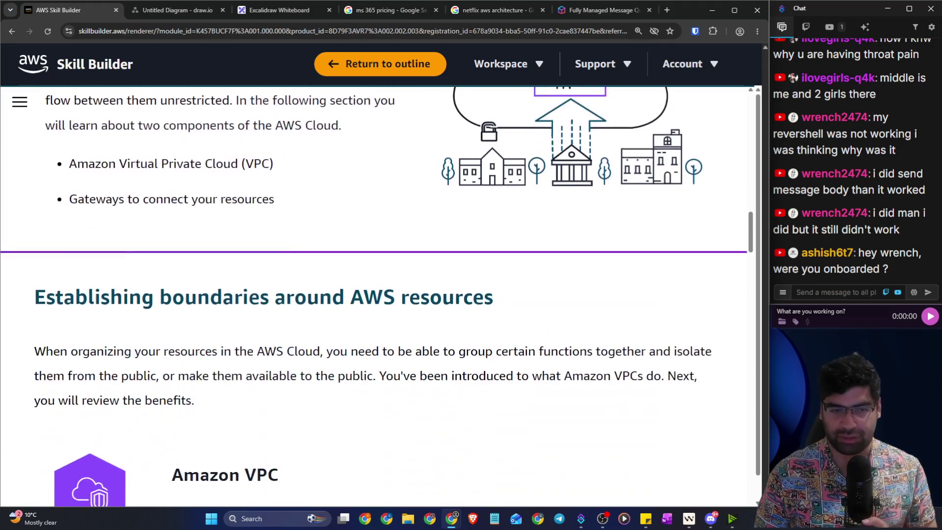
# Step: Read the paragraph on grouping and isolating resources, then scroll to the Amazon VPC description
pyautogui.moveTo(42, 205); pyautogui.dragTo(497, 211)
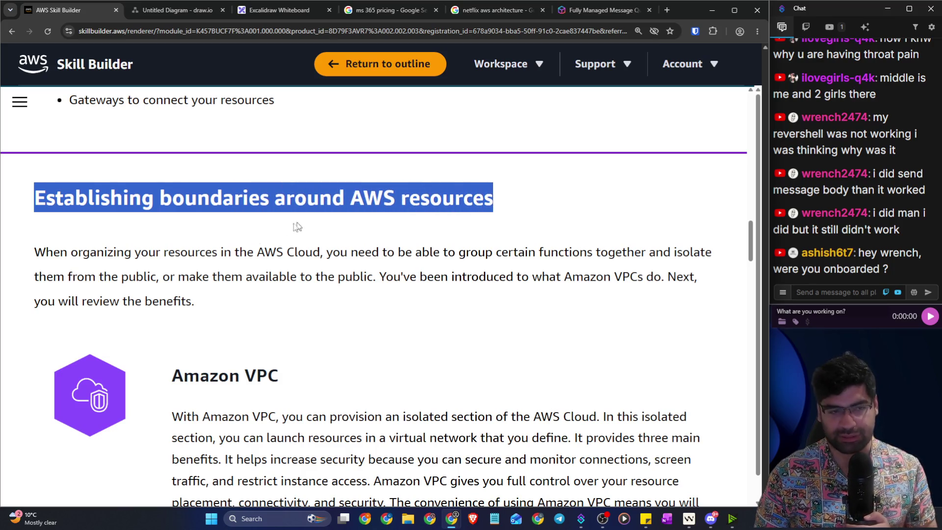
pyautogui.moveTo(36, 252); pyautogui.dragTo(695, 253)
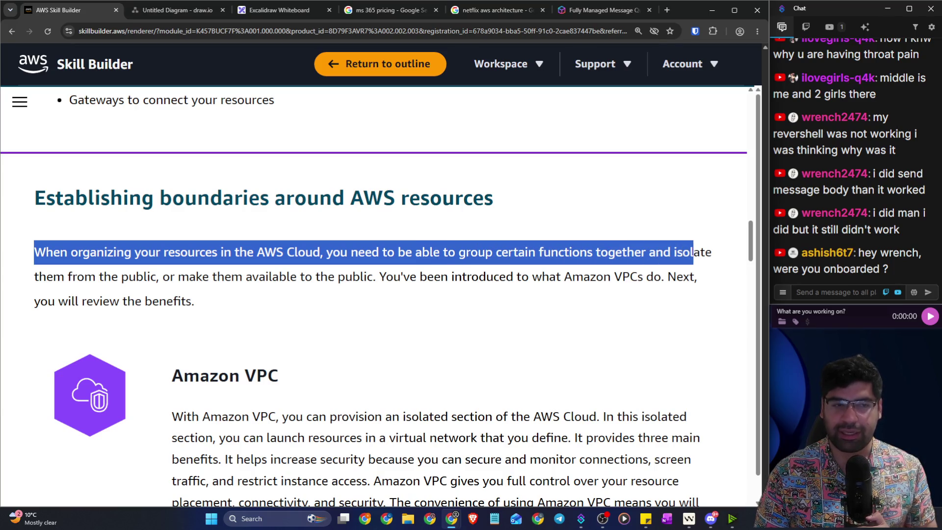
pyautogui.moveTo(160, 277); pyautogui.dragTo(378, 278)
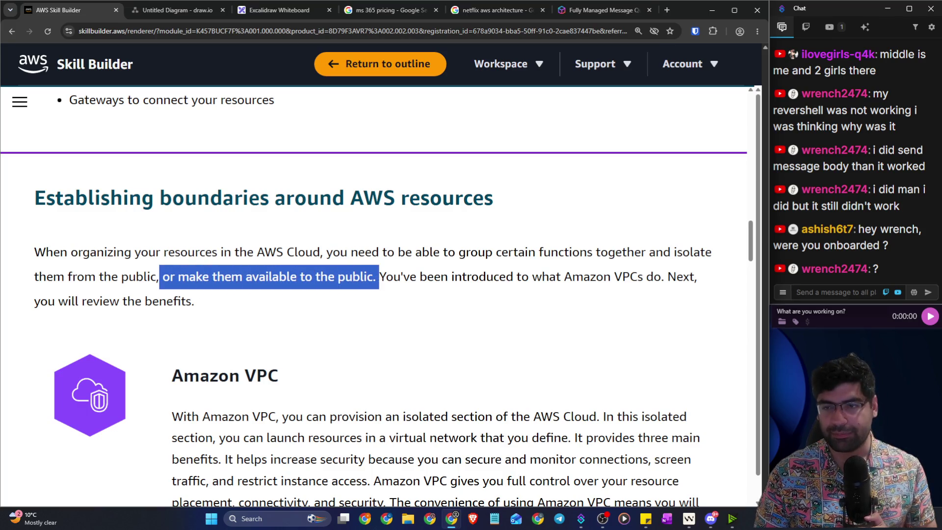
pyautogui.click(393, 290)
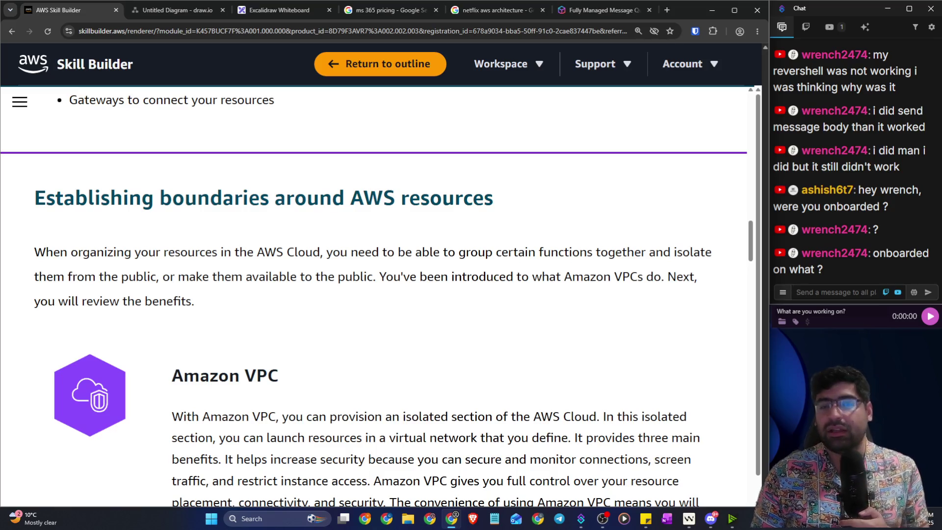
pyautogui.moveTo(405, 252); pyautogui.dragTo(608, 252)
pyautogui.moveTo(111, 277); pyautogui.dragTo(177, 278)
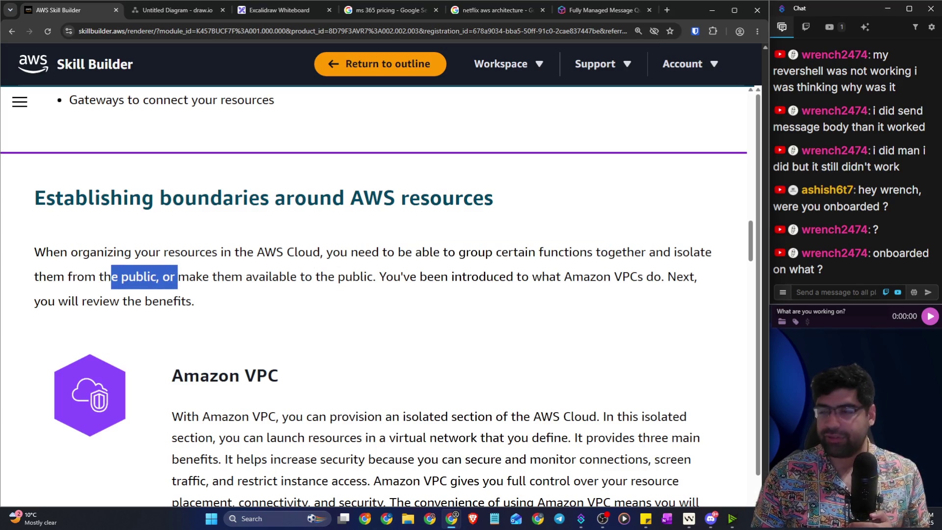
pyautogui.moveTo(386, 277); pyautogui.dragTo(661, 277)
pyautogui.scroll(-2, 229, 284)
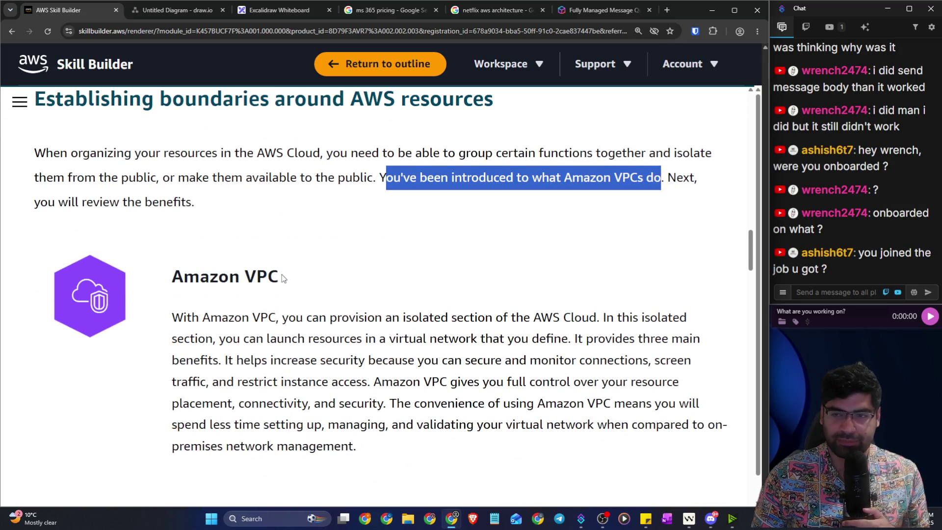
pyautogui.scroll(-1, 282, 277)
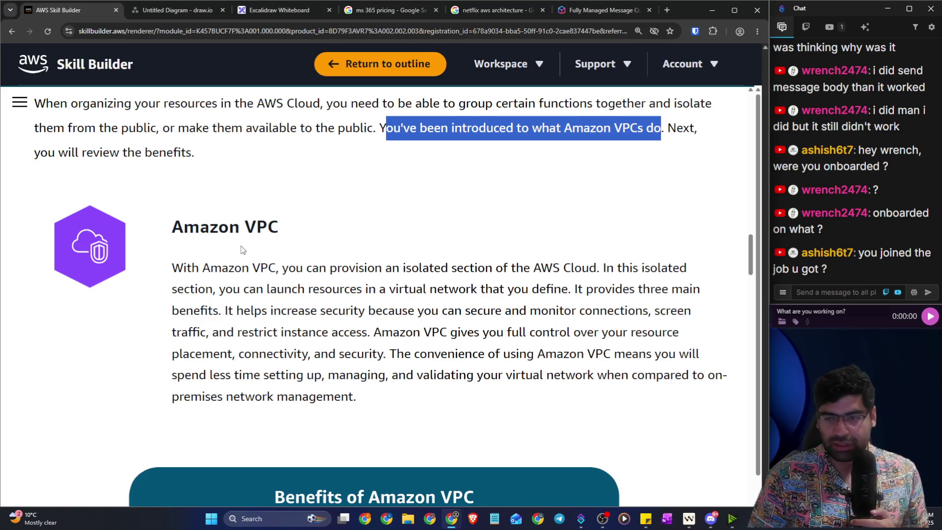
pyautogui.scroll(1, 240, 246)
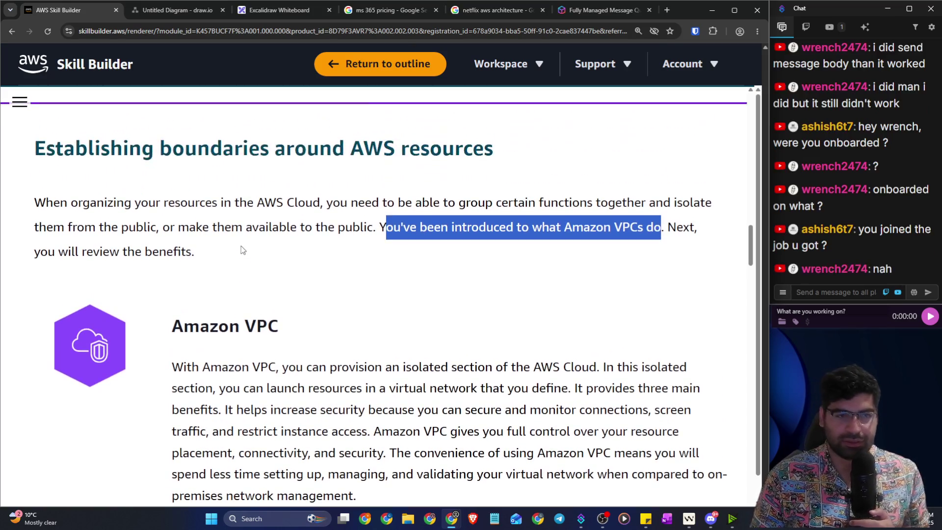
pyautogui.scroll(-2, 274, 293)
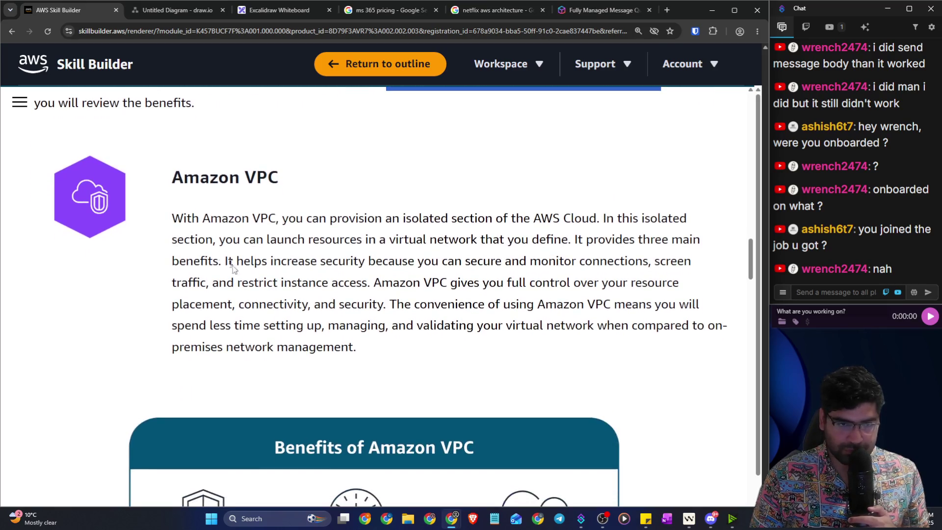
pyautogui.moveTo(185, 177); pyautogui.dragTo(277, 178)
pyautogui.moveTo(172, 216); pyautogui.dragTo(667, 218)
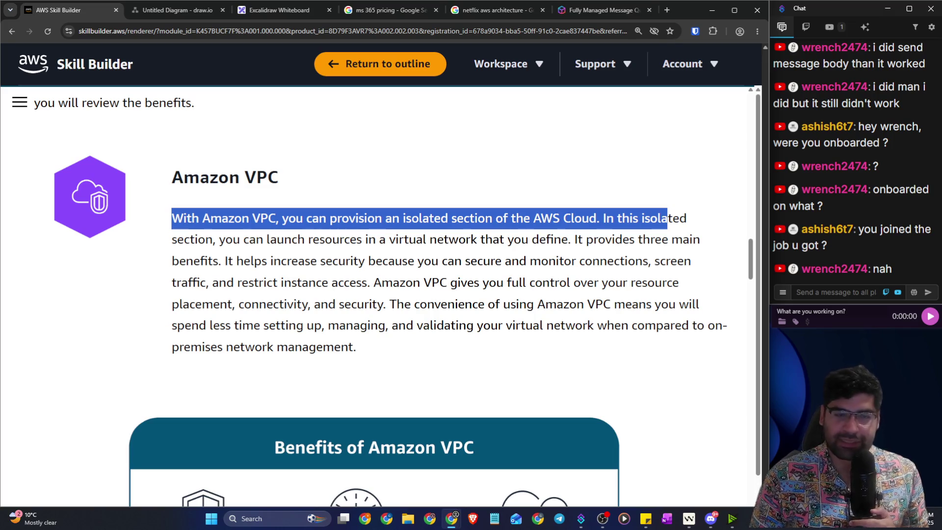
pyautogui.moveTo(205, 240)
pyautogui.mouseDown()
pyautogui.moveTo(319, 261)
pyautogui.moveTo(378, 239)
pyautogui.moveTo(692, 239)
pyautogui.mouseUp()
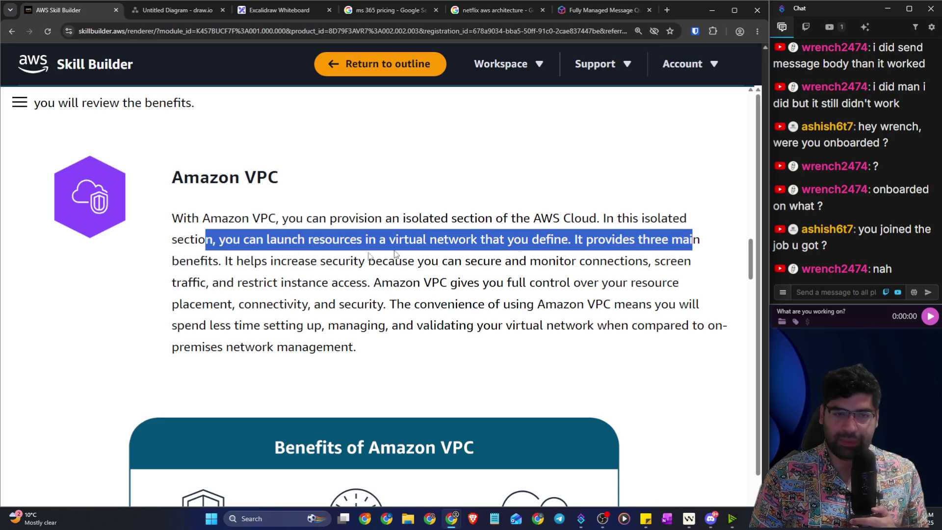
pyautogui.moveTo(225, 260)
pyautogui.mouseDown()
pyautogui.moveTo(562, 260)
pyautogui.moveTo(618, 256)
pyautogui.moveTo(640, 239)
pyautogui.moveTo(647, 258)
pyautogui.moveTo(643, 239)
pyautogui.moveTo(648, 256)
pyautogui.moveTo(694, 262)
pyautogui.mouseUp()
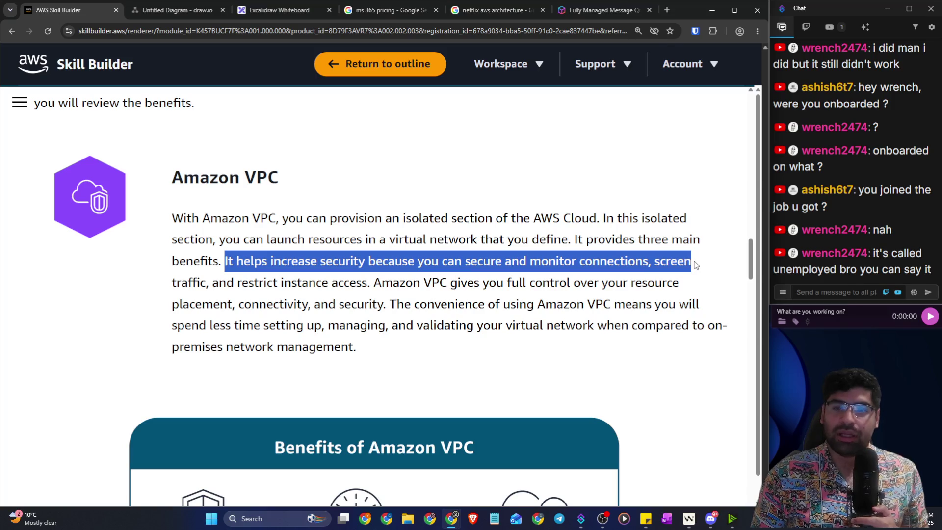
pyautogui.moveTo(239, 283); pyautogui.dragTo(368, 284)
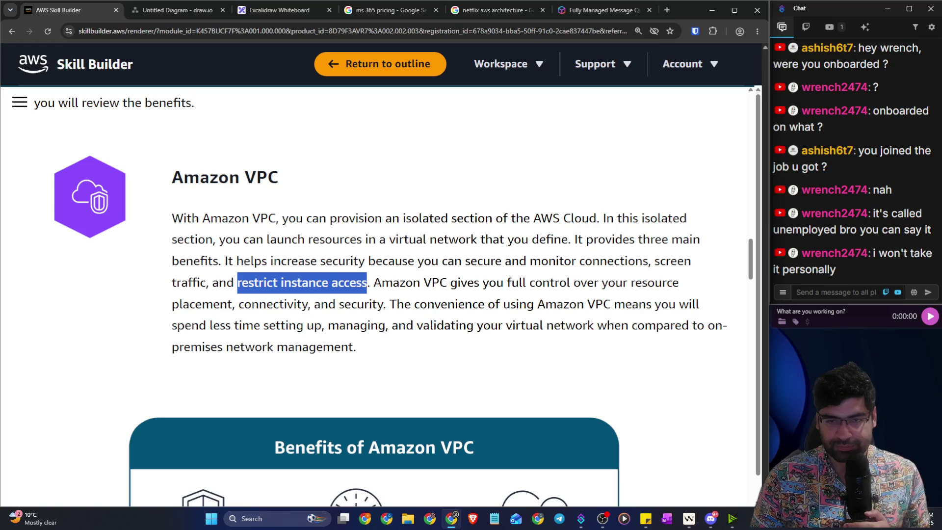
pyautogui.click(468, 242)
pyautogui.moveTo(269, 218); pyautogui.dragTo(603, 219)
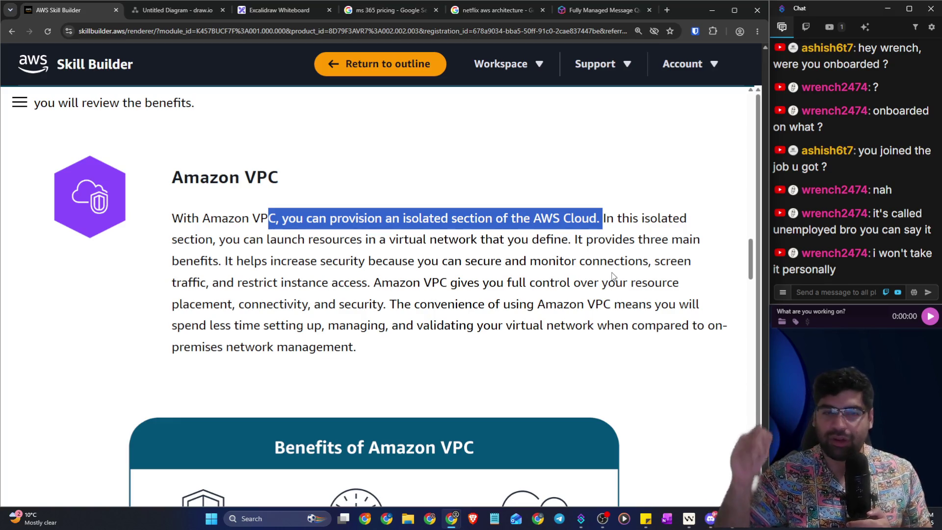
pyautogui.moveTo(402, 219); pyautogui.dragTo(620, 218)
pyautogui.click(433, 218)
pyautogui.click(281, 219)
pyautogui.moveTo(282, 218); pyautogui.dragTo(589, 218)
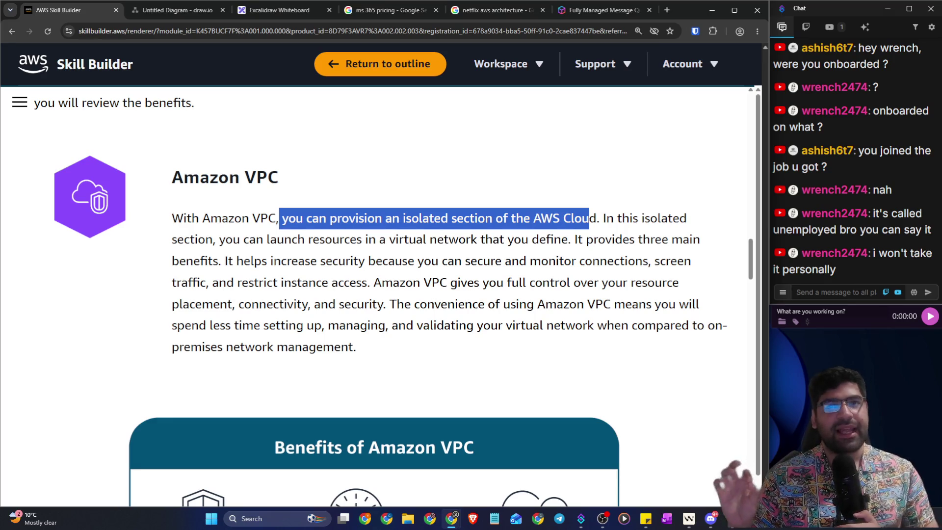
pyautogui.moveTo(617, 218); pyautogui.dragTo(680, 219)
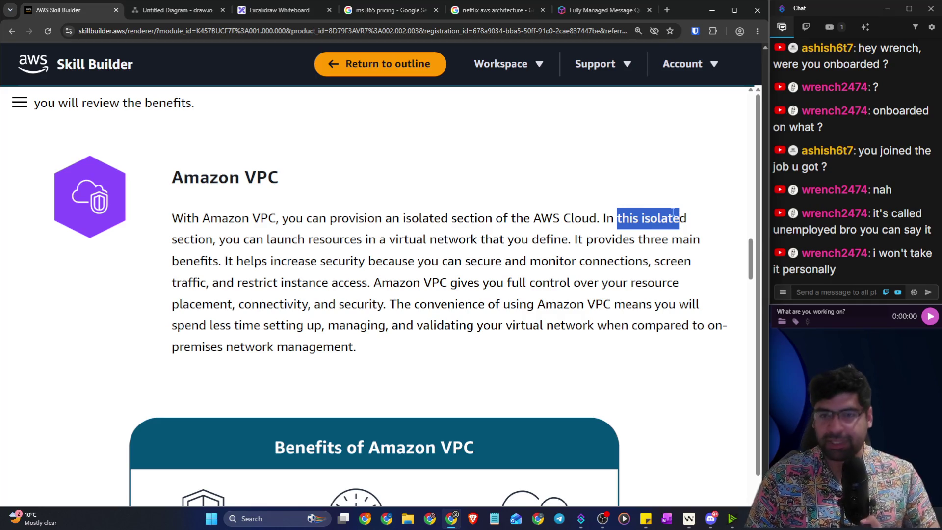
pyautogui.moveTo(277, 240); pyautogui.dragTo(426, 239)
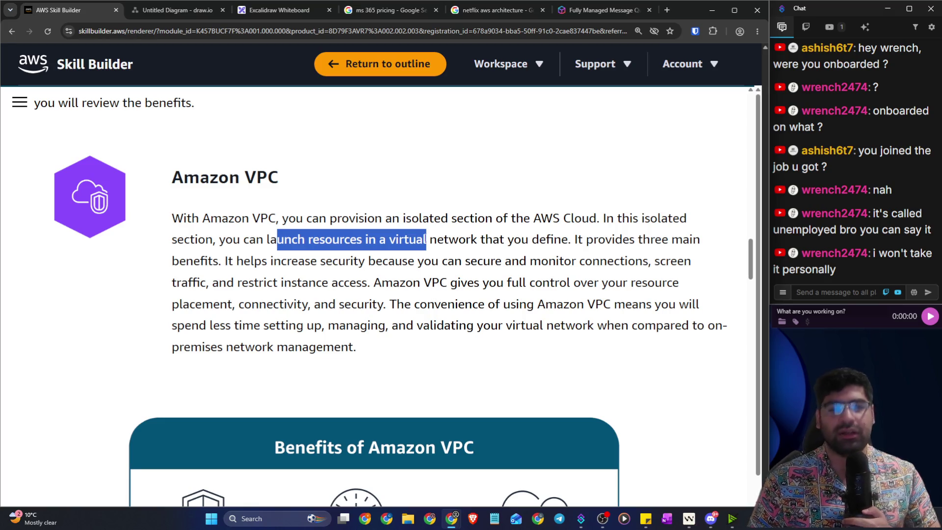
pyautogui.click(364, 239)
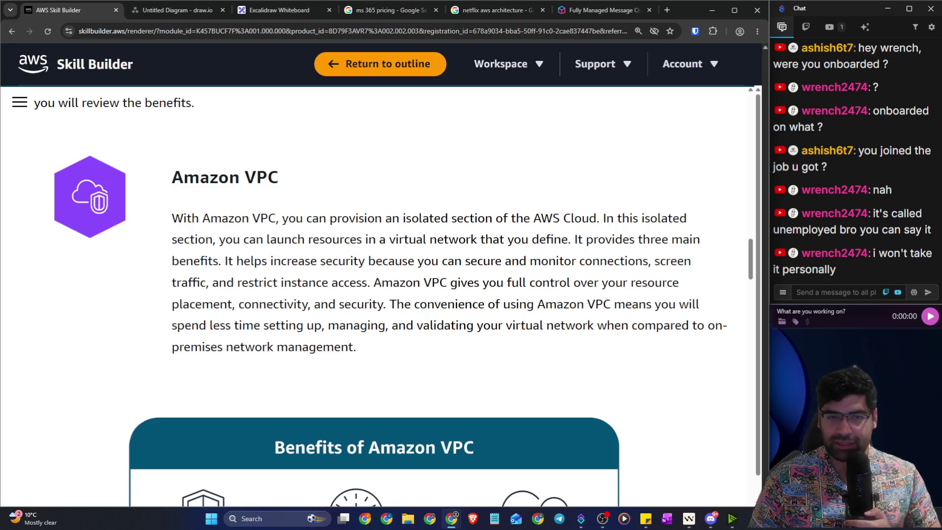
# Step: Read the VPC sentences on launching resources, increased security, restricted instance access and full control
pyautogui.moveTo(205, 240); pyautogui.dragTo(699, 240)
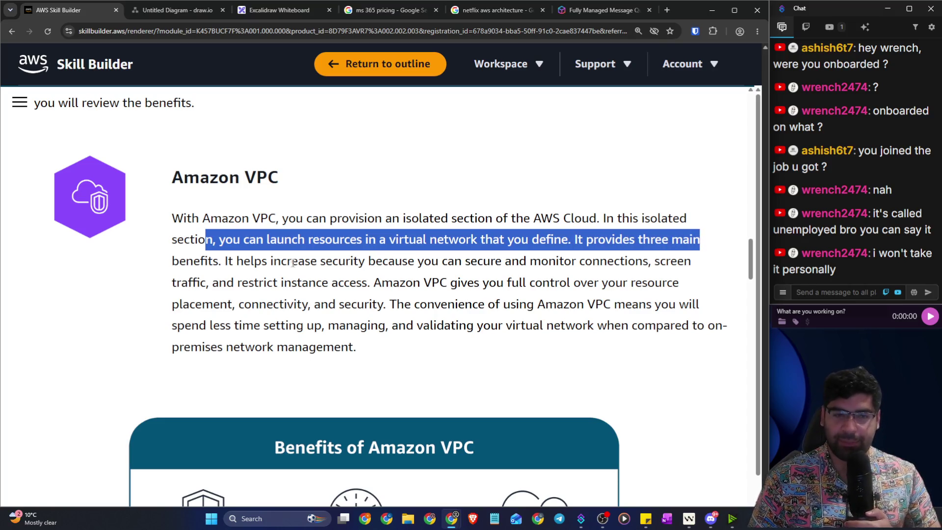
pyautogui.moveTo(226, 262); pyautogui.dragTo(647, 261)
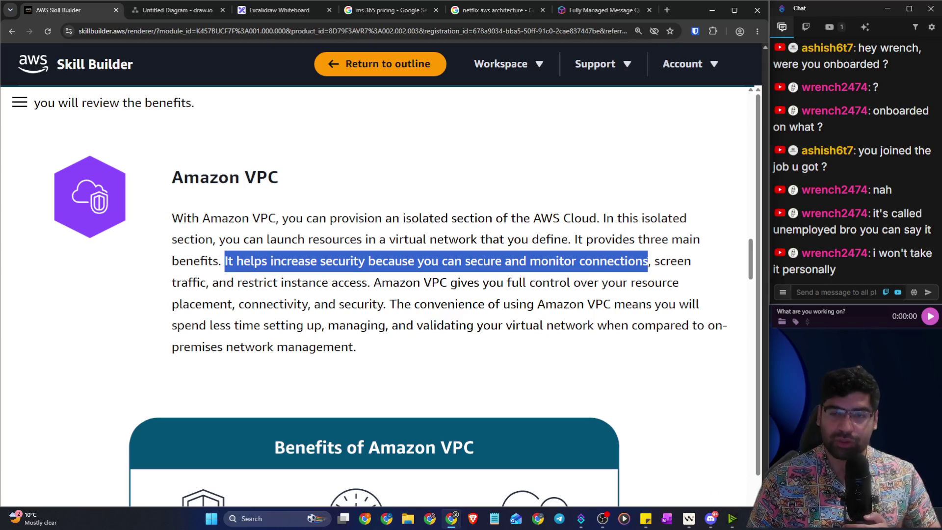
pyautogui.moveTo(660, 262); pyautogui.dragTo(691, 262)
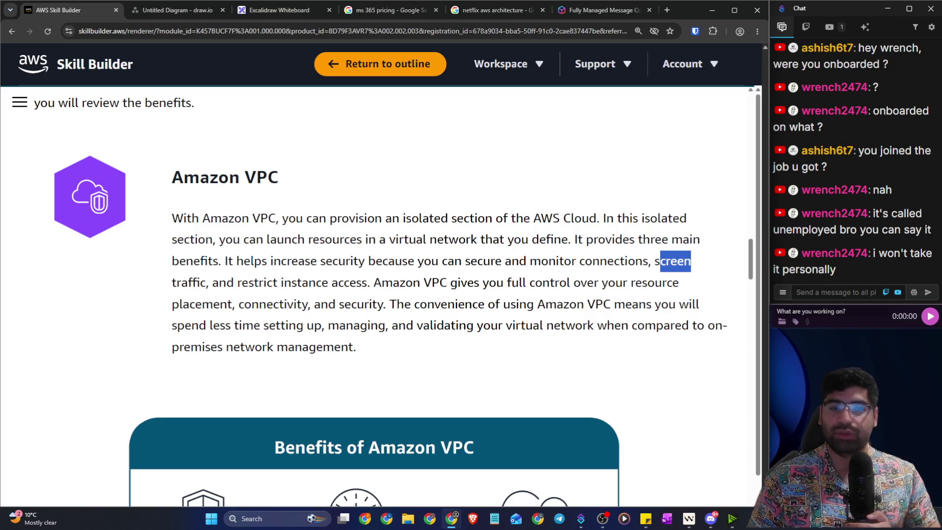
pyautogui.moveTo(235, 283); pyautogui.dragTo(370, 283)
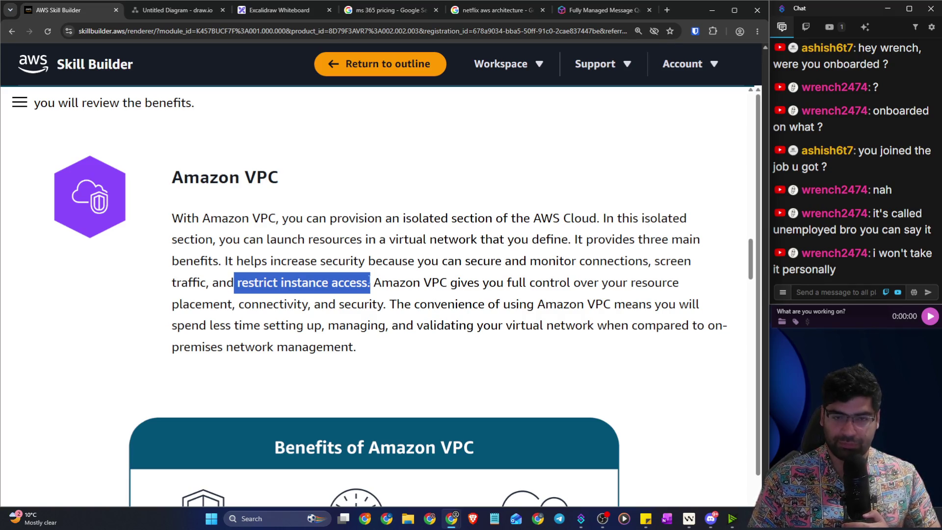
pyautogui.moveTo(392, 283); pyautogui.dragTo(679, 283)
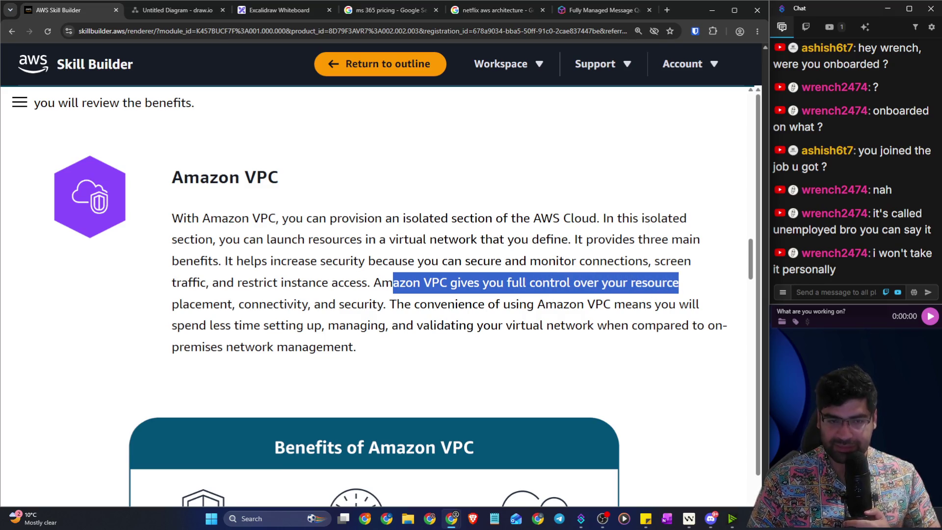
pyautogui.moveTo(244, 304); pyautogui.dragTo(545, 304)
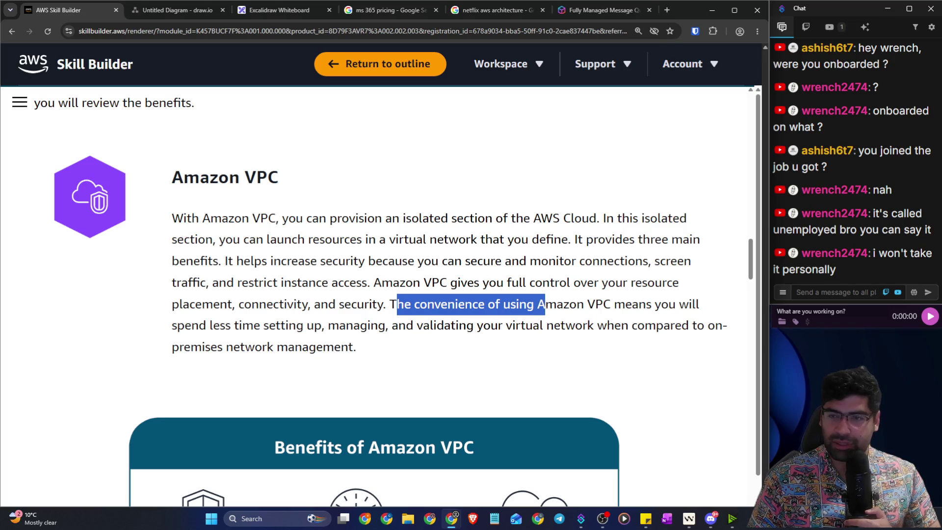
# Step: Read the convenience and network management lines, then scroll to the Benefits of Amazon VPC graphic
pyautogui.click(554, 306)
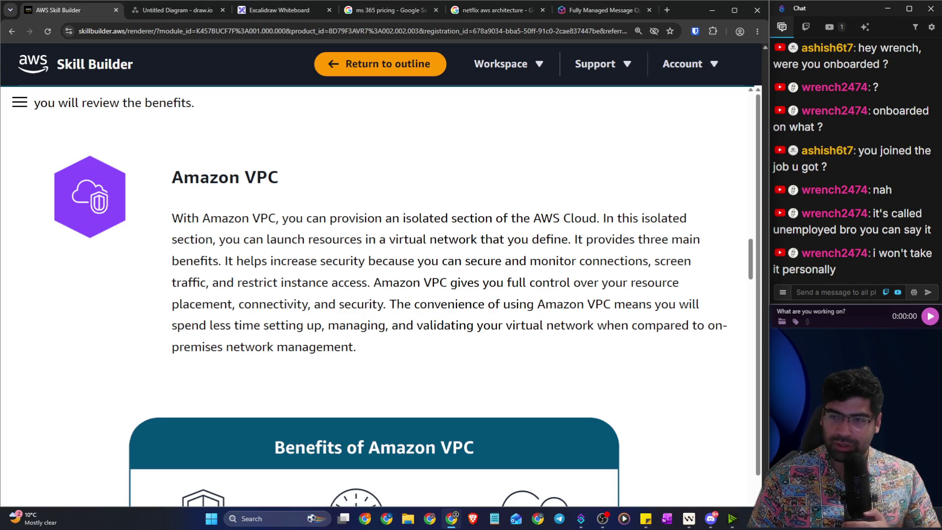
pyautogui.moveTo(387, 304); pyautogui.dragTo(695, 304)
pyautogui.moveTo(207, 323); pyautogui.dragTo(727, 324)
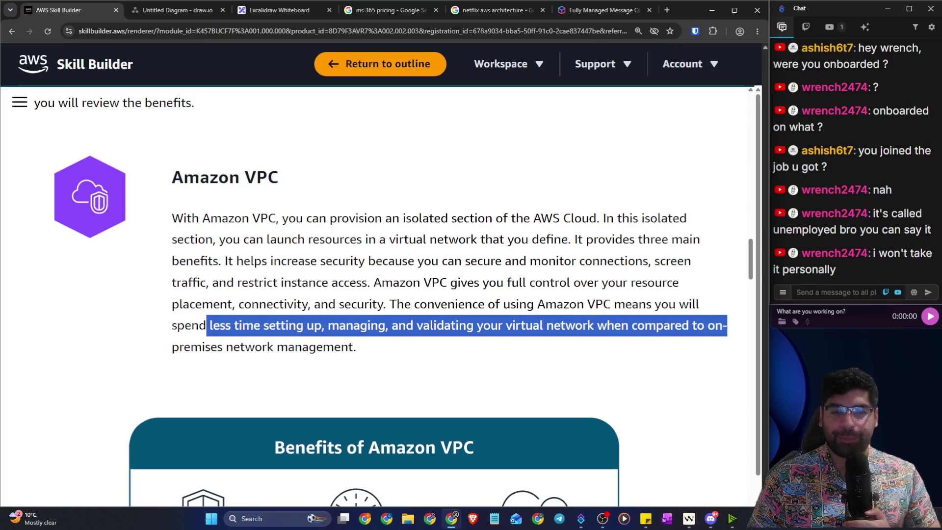
pyautogui.moveTo(223, 346); pyautogui.dragTo(345, 349)
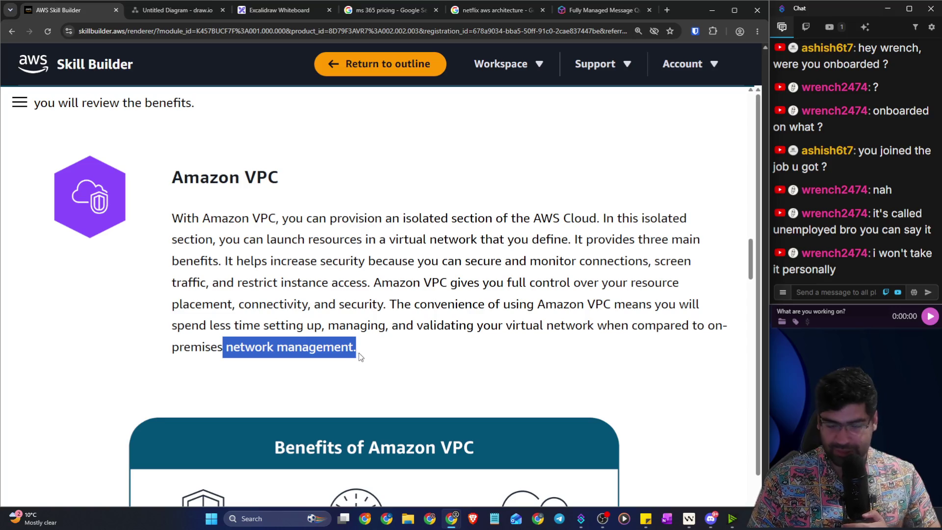
pyautogui.scroll(-2, 358, 352)
pyautogui.scroll(-1, 208, 331)
pyautogui.click(521, 167)
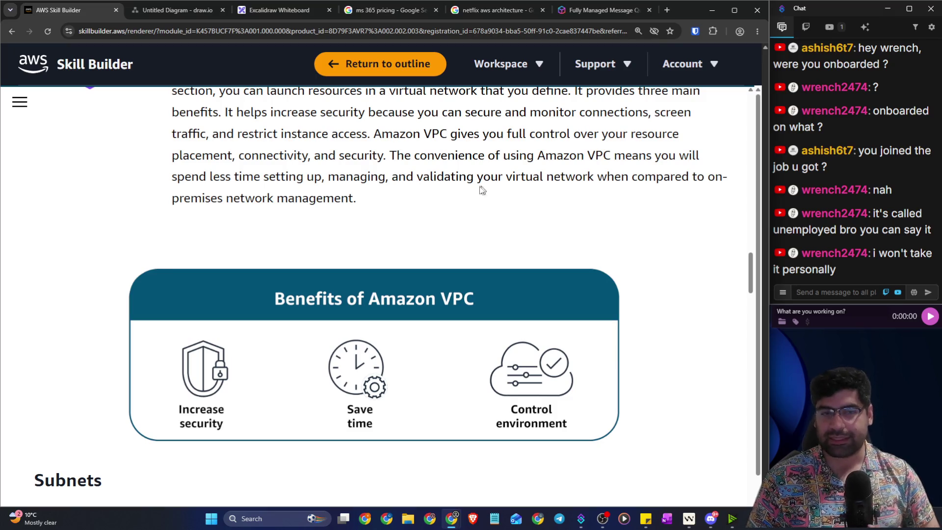
# Step: Scroll past the Benefits of Amazon VPC graphic until the Subnets heading and paragraph show
pyautogui.scroll(-2, 269, 189)
pyautogui.scroll(1, 274, 181)
pyautogui.moveTo(213, 128); pyautogui.dragTo(598, 130)
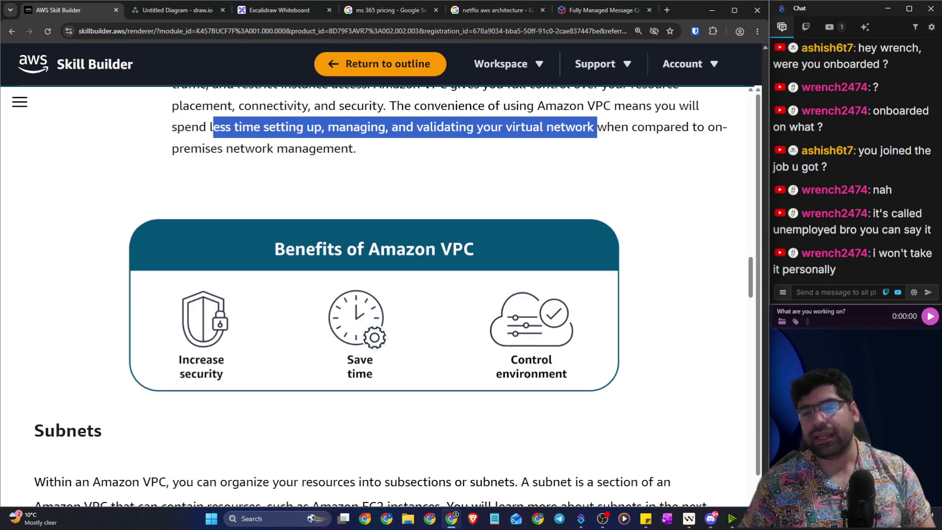
pyautogui.scroll(-2, 354, 191)
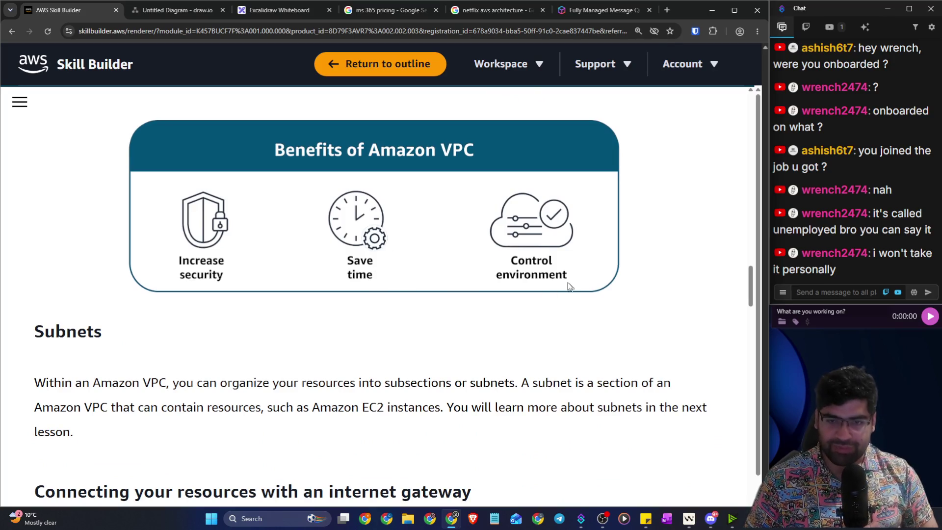
# Step: Highlight the Subnets sentences: organizing resources, a subnet is a section, holding EC2 instances
pyautogui.scroll(-4, 294, 250)
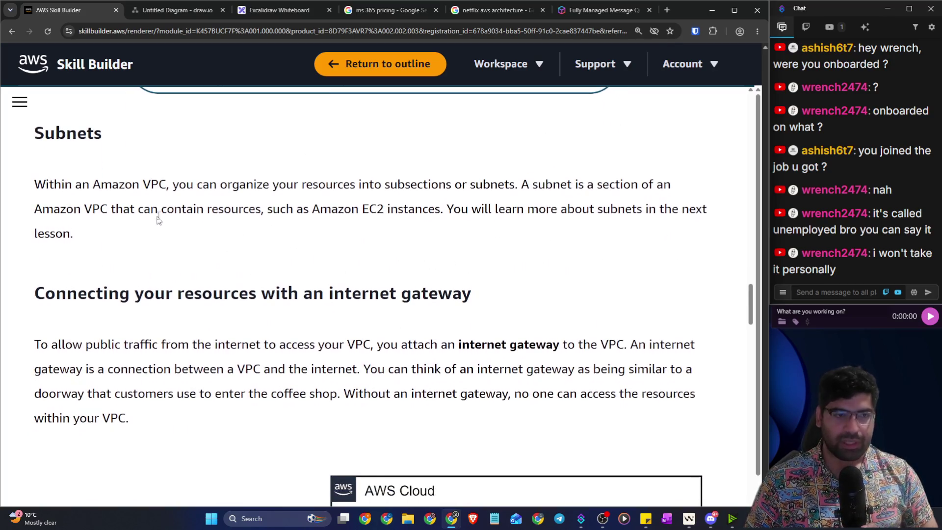
pyautogui.moveTo(49, 184); pyautogui.dragTo(521, 187)
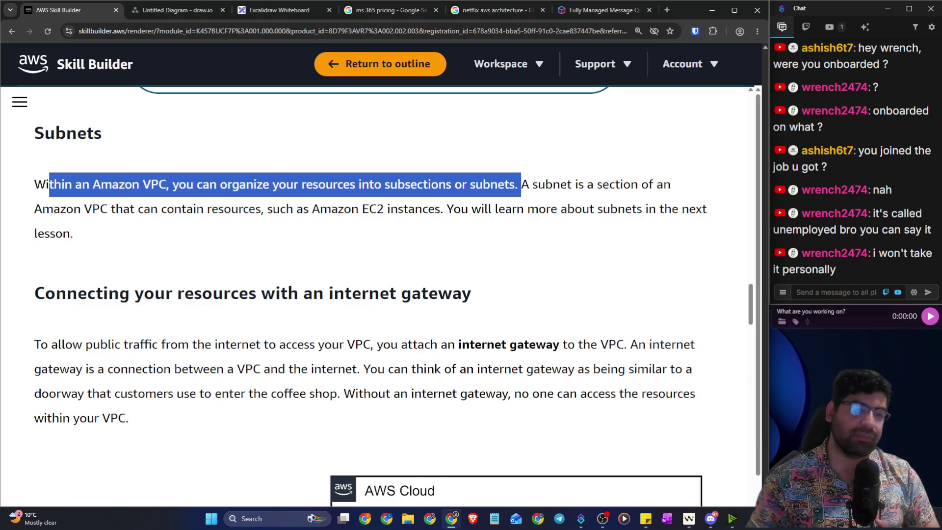
pyautogui.click(460, 205)
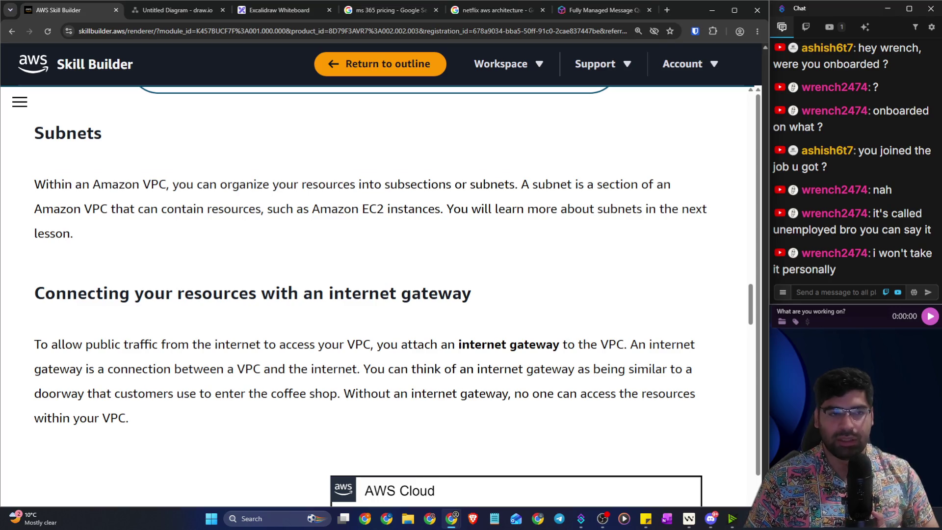
pyautogui.moveTo(54, 209); pyautogui.dragTo(174, 209)
pyautogui.moveTo(553, 185); pyautogui.dragTo(657, 185)
pyautogui.moveTo(108, 210); pyautogui.dragTo(428, 211)
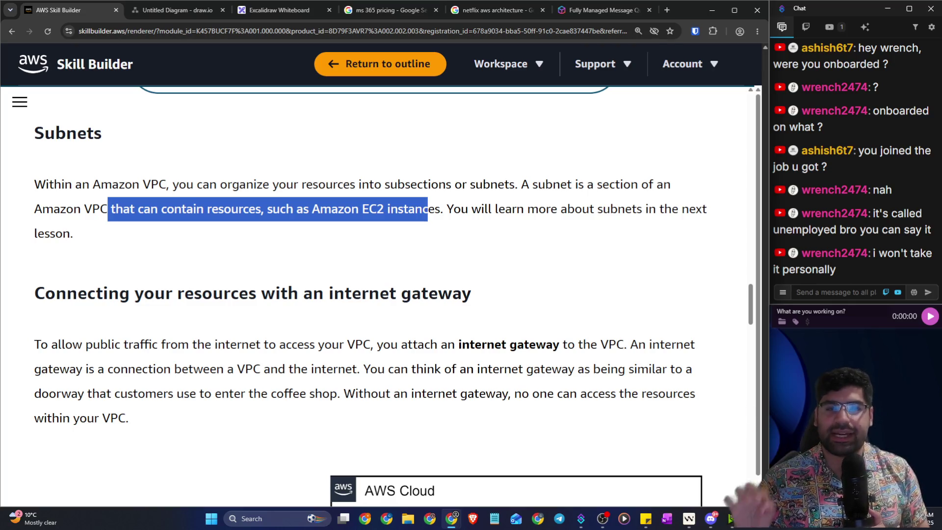
pyautogui.moveTo(567, 209); pyautogui.dragTo(712, 213)
# Step: Scroll to the 'Connecting your resources with an internet gateway' section, then return to Excalidraw
pyautogui.scroll(-1, 264, 220)
pyautogui.scroll(-2, 243, 222)
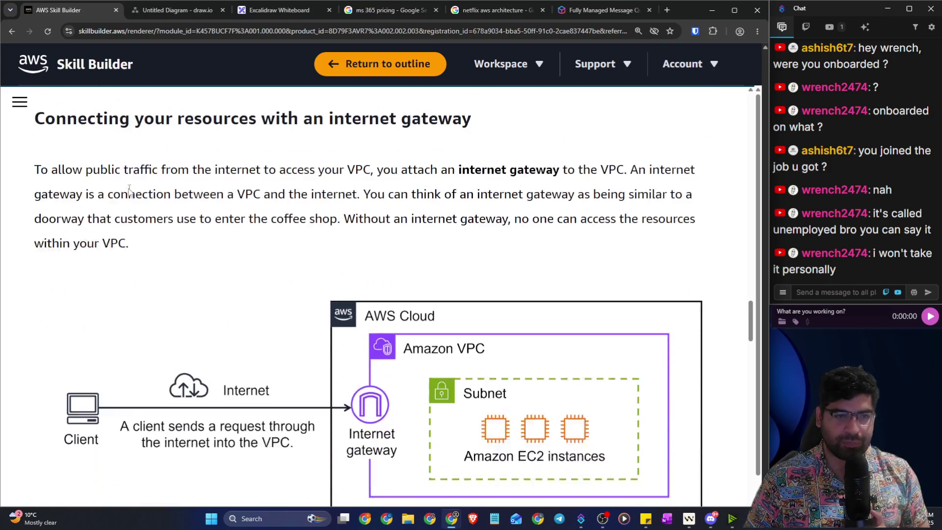
pyautogui.scroll(1, 185, 130)
pyautogui.moveTo(231, 145); pyautogui.dragTo(473, 143)
pyautogui.hotkey('ctrl', 'Tab')
pyautogui.hotkey('ctrl', 'w')
# Step: Draw a large rounded rectangle as a house and sketch a labelled roof above it
pyautogui.scroll(-3, 389, 244)
pyautogui.moveTo(286, 219)
pyautogui.mouseDown()
pyautogui.moveTo(422, 423)
pyautogui.moveTo(543, 461)
pyautogui.moveTo(504, 462)
pyautogui.mouseUp()
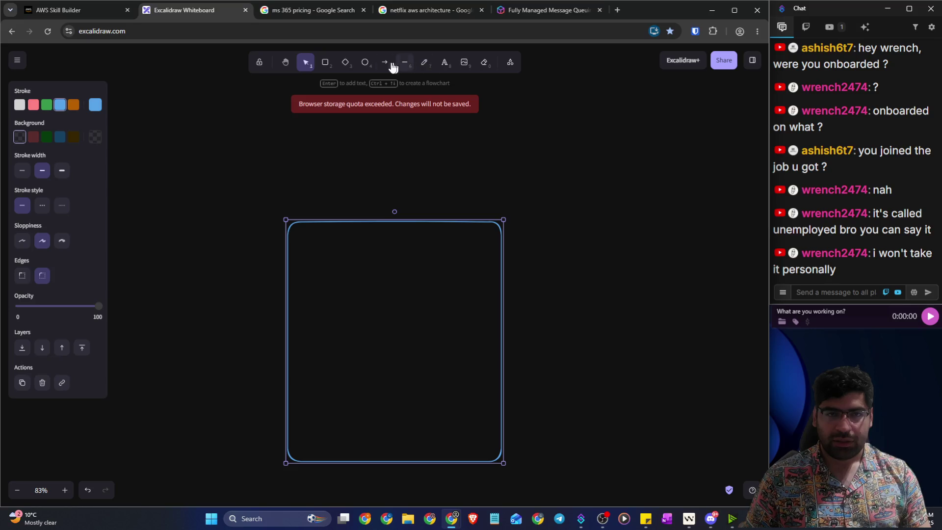
pyautogui.click(424, 62)
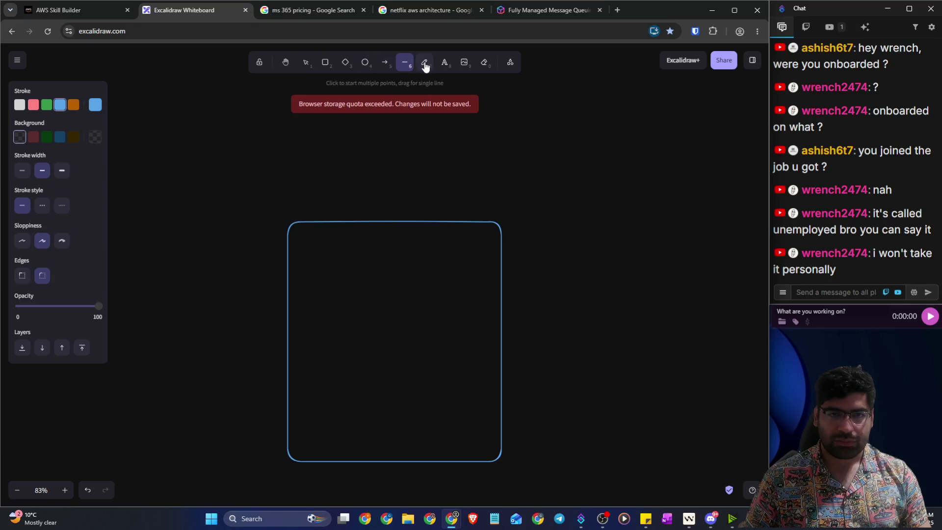
pyautogui.moveTo(303, 203); pyautogui.dragTo(296, 222)
pyautogui.moveTo(328, 151)
pyautogui.mouseDown()
pyautogui.moveTo(443, 171)
pyautogui.moveTo(507, 226)
pyautogui.mouseUp()
pyautogui.moveTo(353, 152); pyautogui.dragTo(377, 146)
pyautogui.moveTo(386, 156)
pyautogui.mouseDown()
pyautogui.moveTo(389, 143)
pyautogui.moveTo(393, 155)
pyautogui.mouseUp()
# Step: Divide the house into four rooms and label bedroom, washroom and drawing room
pyautogui.moveTo(283, 318); pyautogui.dragTo(502, 319)
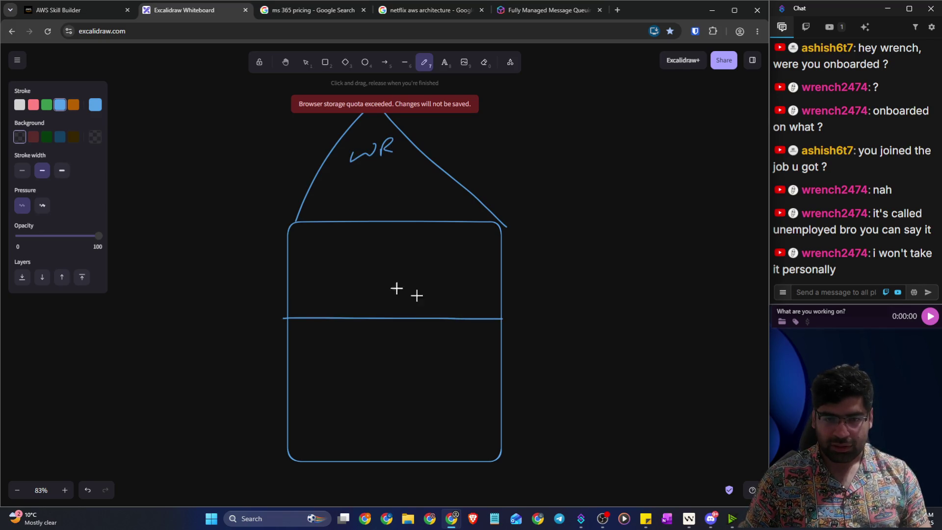
pyautogui.moveTo(387, 225); pyautogui.dragTo(387, 230)
pyautogui.moveTo(387, 264); pyautogui.dragTo(379, 467)
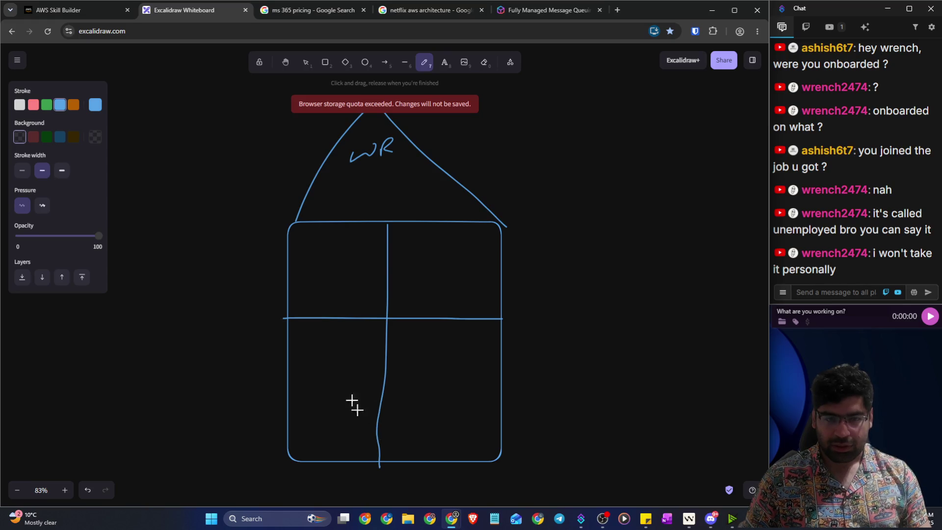
pyautogui.moveTo(307, 278)
pyautogui.mouseDown()
pyautogui.moveTo(309, 245)
pyautogui.moveTo(320, 263)
pyautogui.moveTo(431, 270)
pyautogui.moveTo(471, 255)
pyautogui.moveTo(491, 264)
pyautogui.mouseUp()
pyautogui.moveTo(427, 375)
pyautogui.mouseDown()
pyautogui.moveTo(431, 399)
pyautogui.moveTo(452, 381)
pyautogui.moveTo(490, 387)
pyautogui.moveTo(499, 371)
pyautogui.mouseUp()
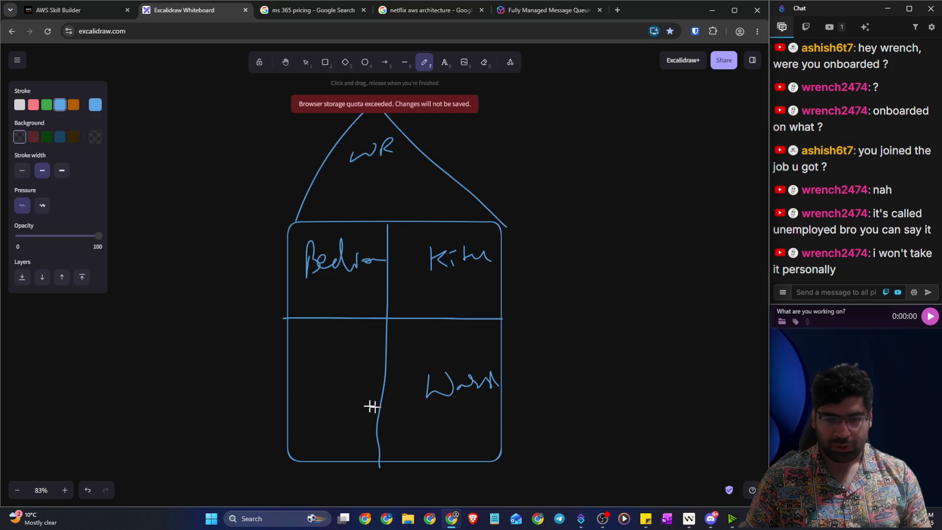
pyautogui.moveTo(302, 363)
pyautogui.mouseDown()
pyautogui.moveTo(317, 388)
pyautogui.moveTo(323, 374)
pyautogui.moveTo(358, 373)
pyautogui.moveTo(363, 383)
pyautogui.mouseUp()
pyautogui.moveTo(320, 403); pyautogui.dragTo(375, 386)
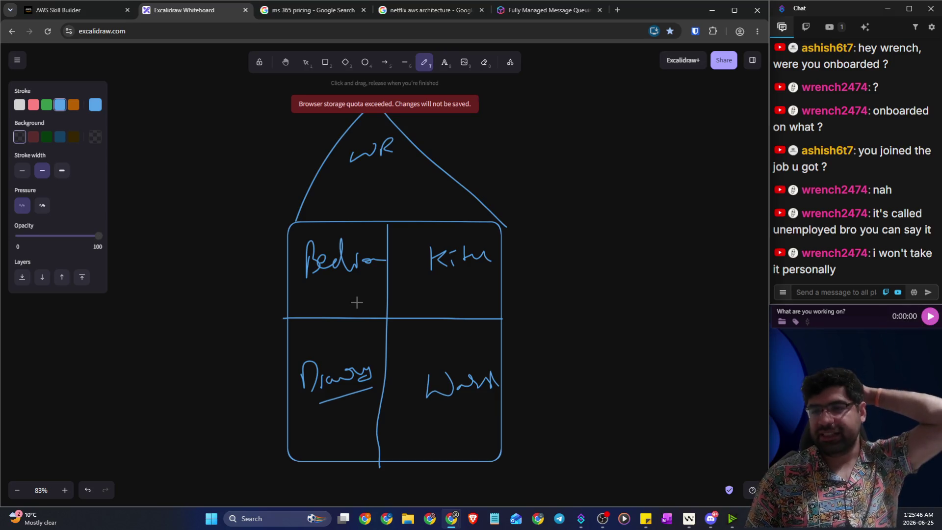
# Step: Draw two short lines left of the house, then scribble over them in white
pyautogui.moveTo(239, 405); pyautogui.dragTo(306, 405)
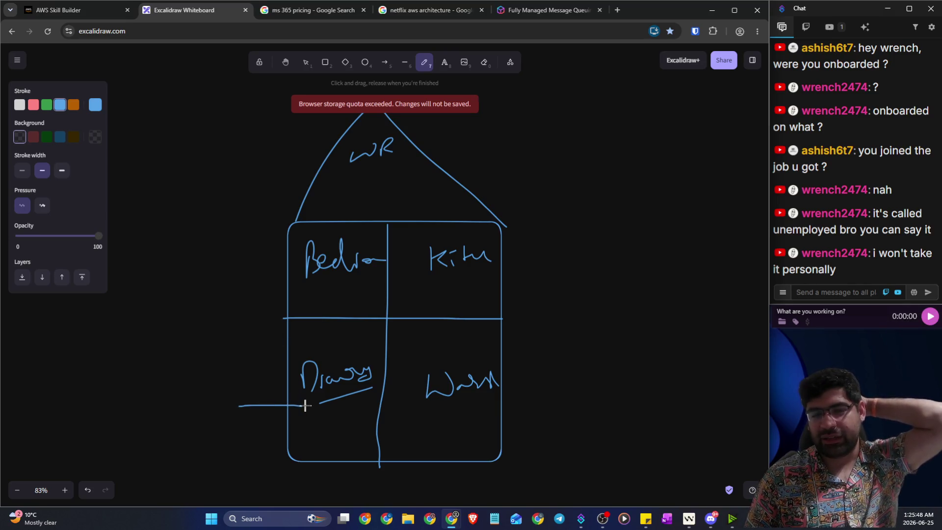
pyautogui.moveTo(232, 429); pyautogui.dragTo(310, 428)
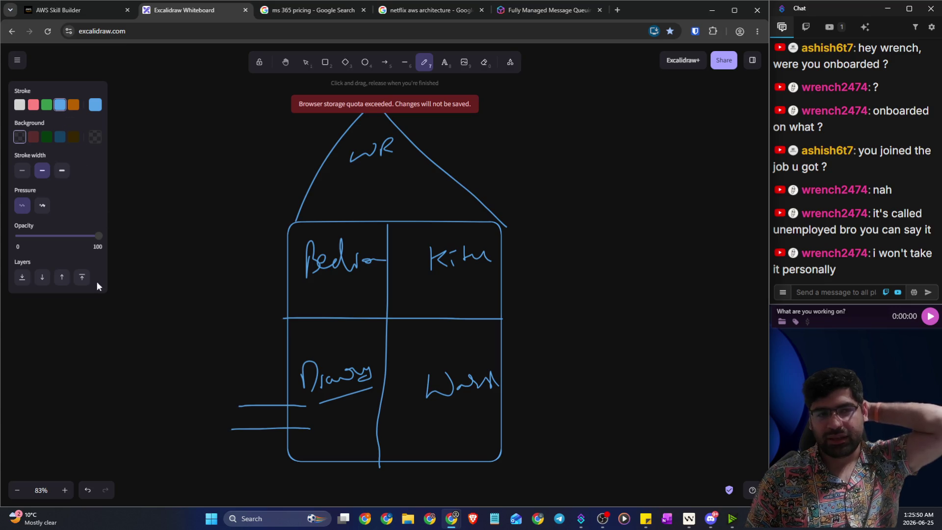
pyautogui.click(20, 106)
pyautogui.moveTo(247, 421)
pyautogui.mouseDown()
pyautogui.moveTo(268, 407)
pyautogui.moveTo(306, 415)
pyautogui.mouseUp()
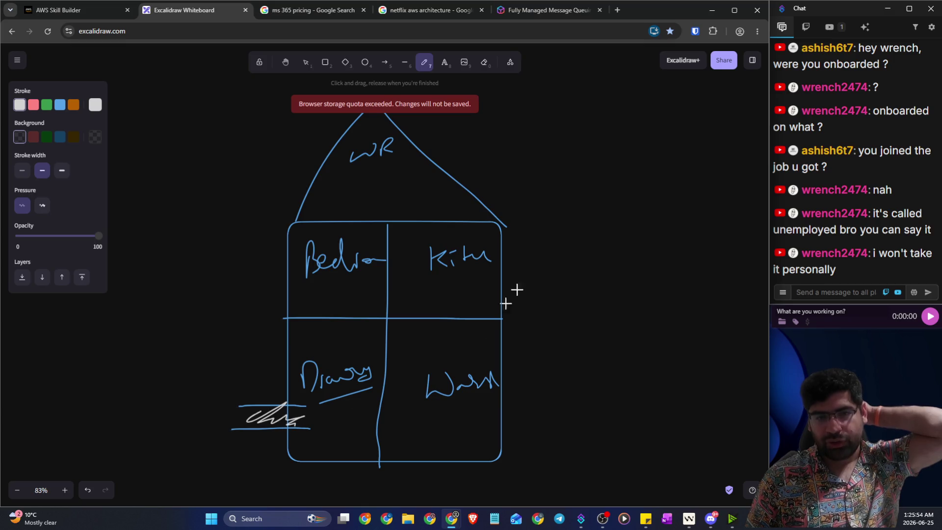
# Step: Handwrite VPC notes right of the roof, then erase them with the Eraser
pyautogui.click(567, 98)
pyautogui.moveTo(478, 124)
pyautogui.mouseDown()
pyautogui.moveTo(501, 163)
pyautogui.moveTo(506, 123)
pyautogui.mouseUp()
pyautogui.moveTo(512, 123); pyautogui.dragTo(513, 153)
pyautogui.moveTo(512, 122)
pyautogui.mouseDown()
pyautogui.moveTo(529, 150)
pyautogui.moveTo(548, 134)
pyautogui.mouseUp()
pyautogui.moveTo(569, 117)
pyautogui.mouseDown()
pyautogui.moveTo(570, 141)
pyautogui.moveTo(595, 125)
pyautogui.moveTo(609, 128)
pyautogui.moveTo(627, 107)
pyautogui.mouseUp()
pyautogui.moveTo(619, 114); pyautogui.dragTo(646, 120)
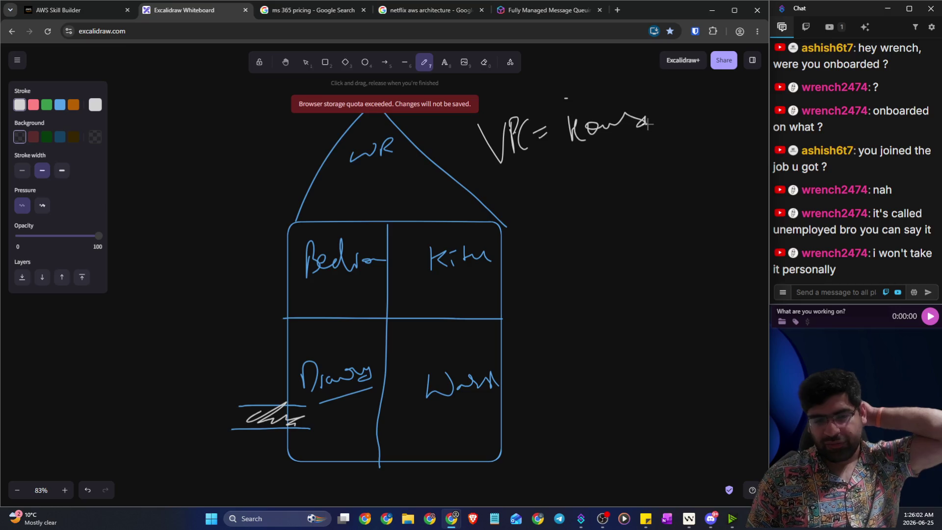
pyautogui.moveTo(529, 250)
pyautogui.mouseDown()
pyautogui.moveTo(539, 193)
pyautogui.moveTo(532, 228)
pyautogui.moveTo(596, 206)
pyautogui.mouseUp()
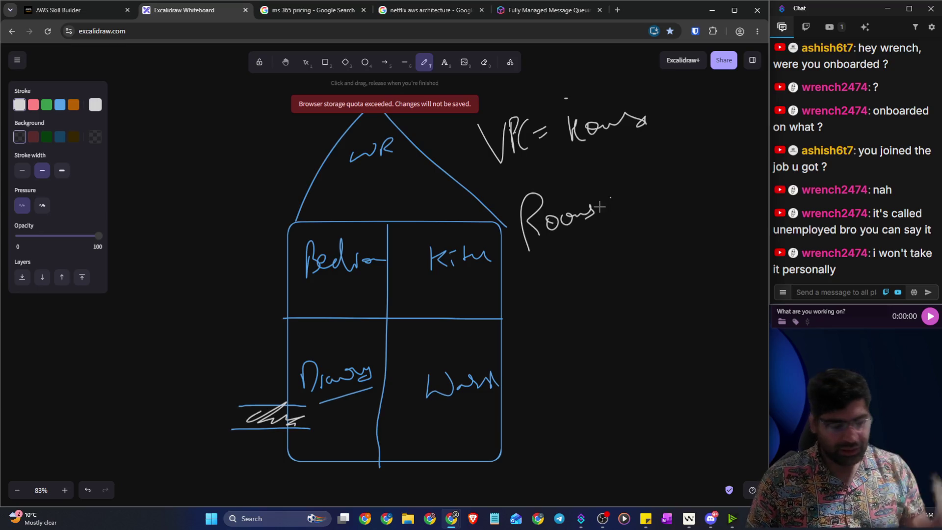
pyautogui.click(484, 63)
pyautogui.moveTo(493, 131)
pyautogui.mouseDown()
pyautogui.moveTo(583, 124)
pyautogui.moveTo(565, 206)
pyautogui.moveTo(542, 221)
pyautogui.mouseUp()
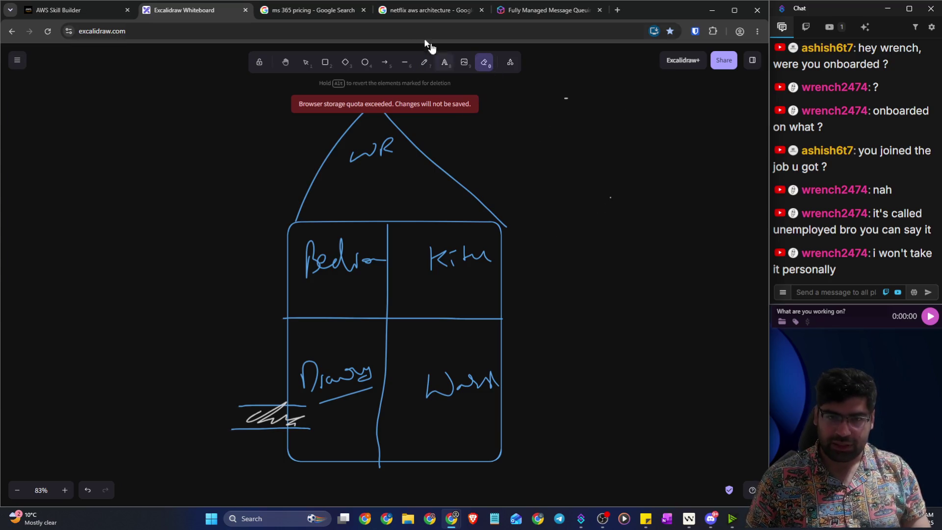
pyautogui.click(445, 62)
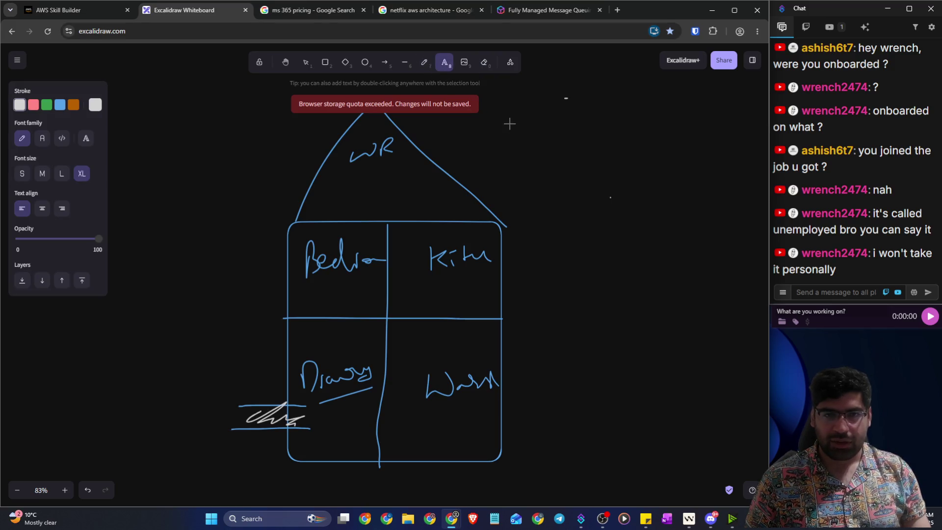
# Step: Type the note 'VPC = HOME', 'Subnets = rooms', 'some are private and some are public', 'Door of your house = internet gateway'
pyautogui.click(511, 126)
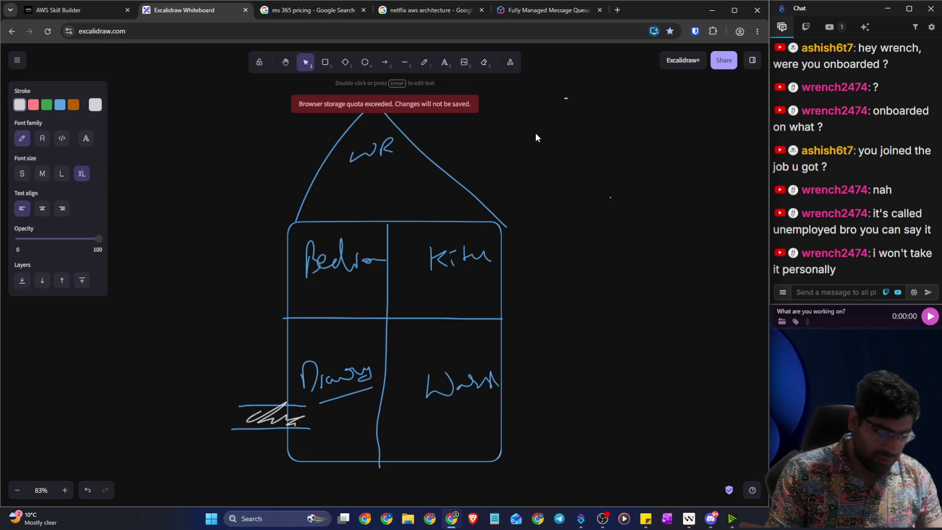
pyautogui.write('VPC ')
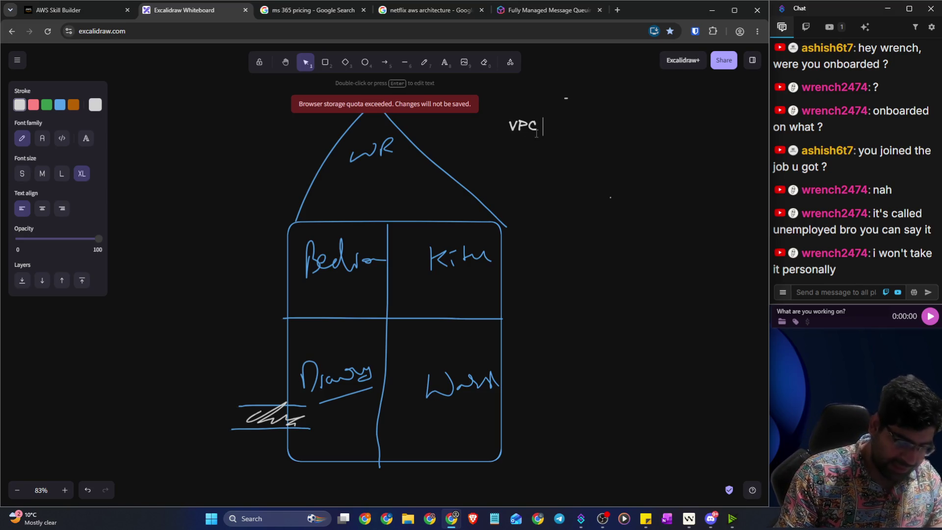
pyautogui.write('= HO')
pyautogui.write('ME')
pyautogui.press('Return')
pyautogui.write('Subn')
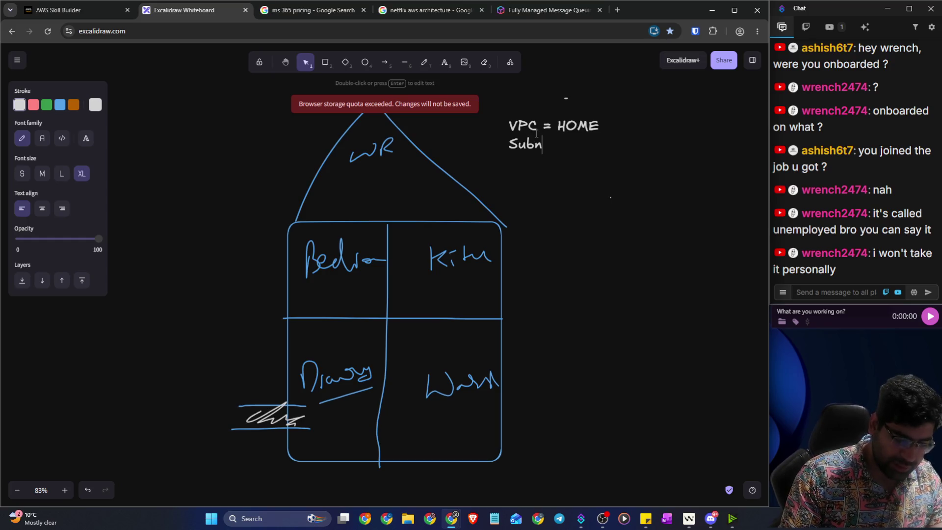
pyautogui.write('ets = ')
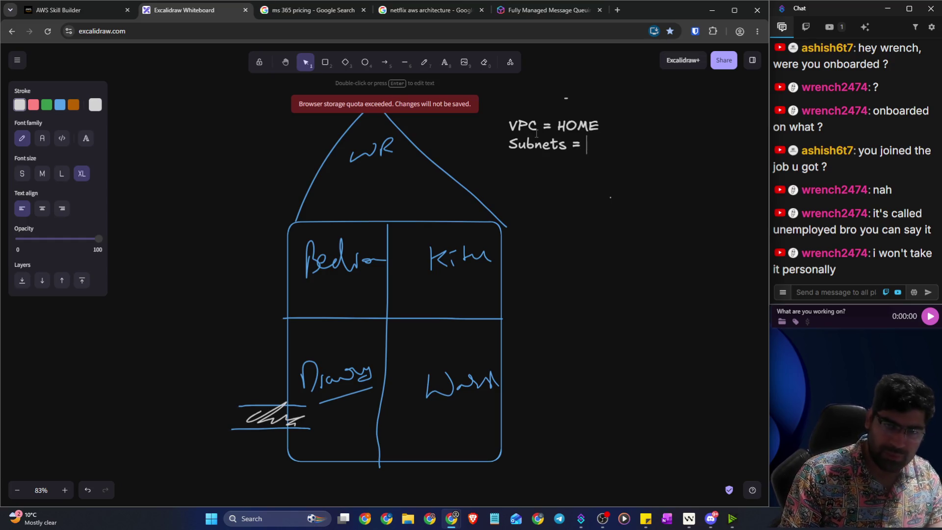
pyautogui.write('roomns')
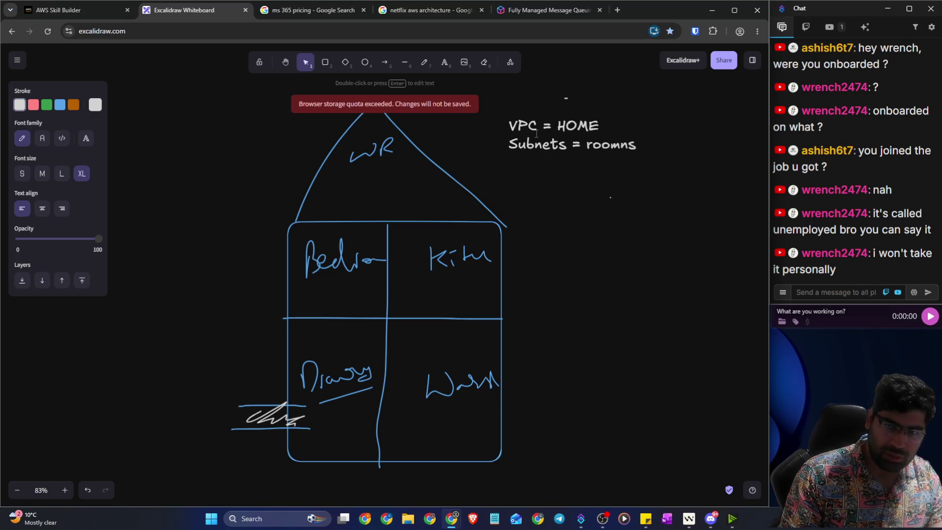
pyautogui.write('s')
pyautogui.press('Return')
pyautogui.write('som')
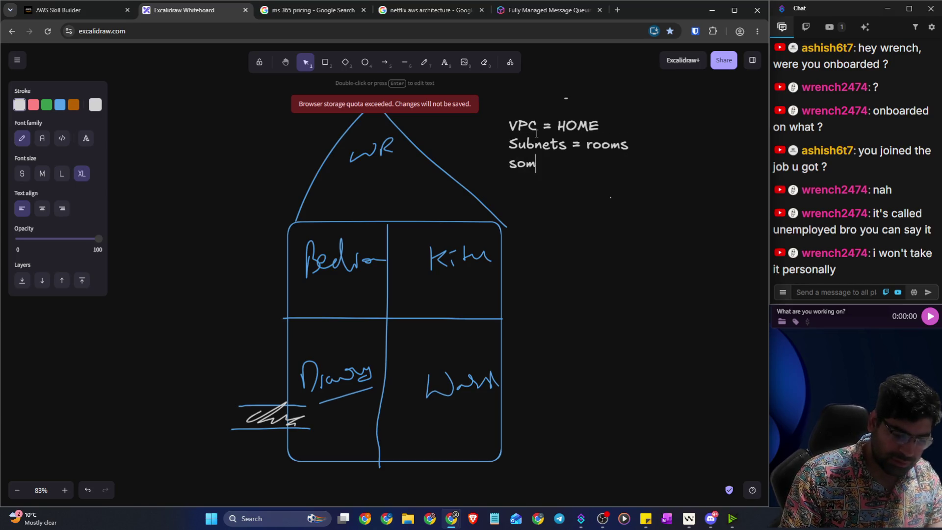
pyautogui.write('e are priva')
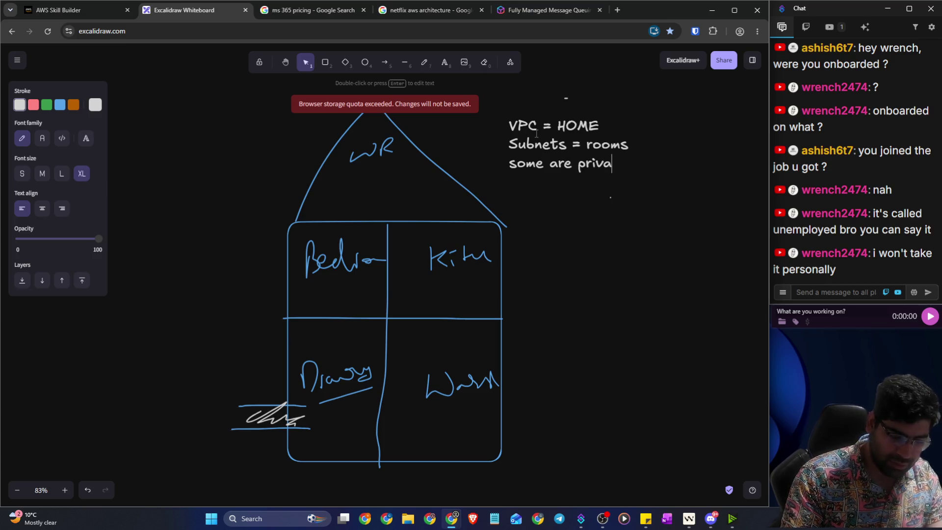
pyautogui.write('te and some are po')
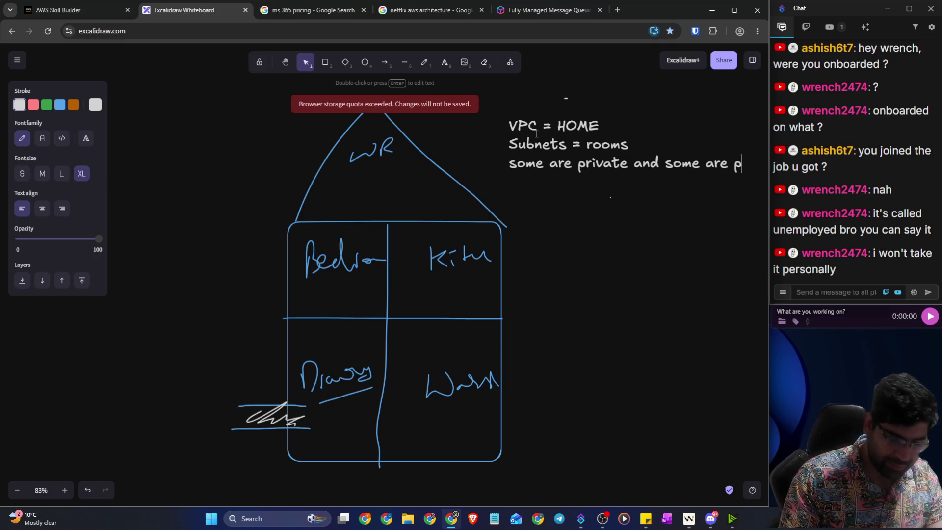
pyautogui.press('Return')
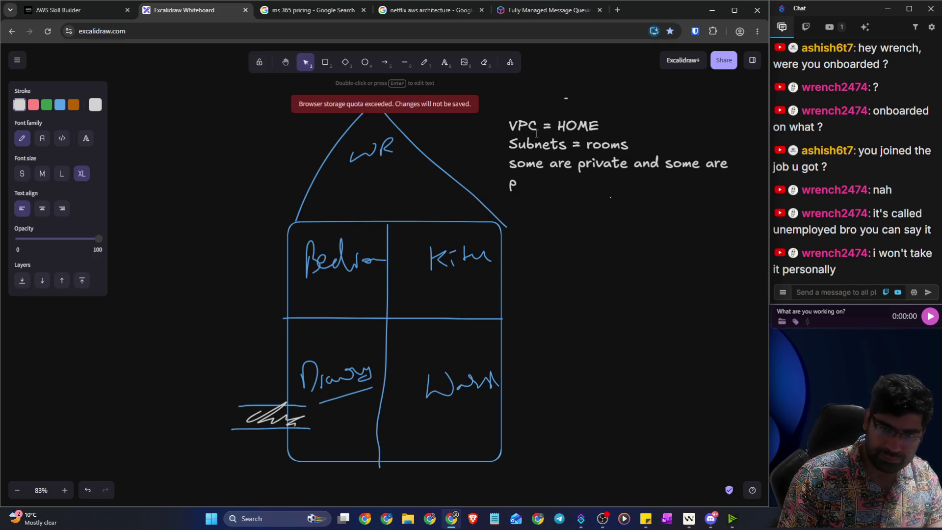
pyautogui.write('ub')
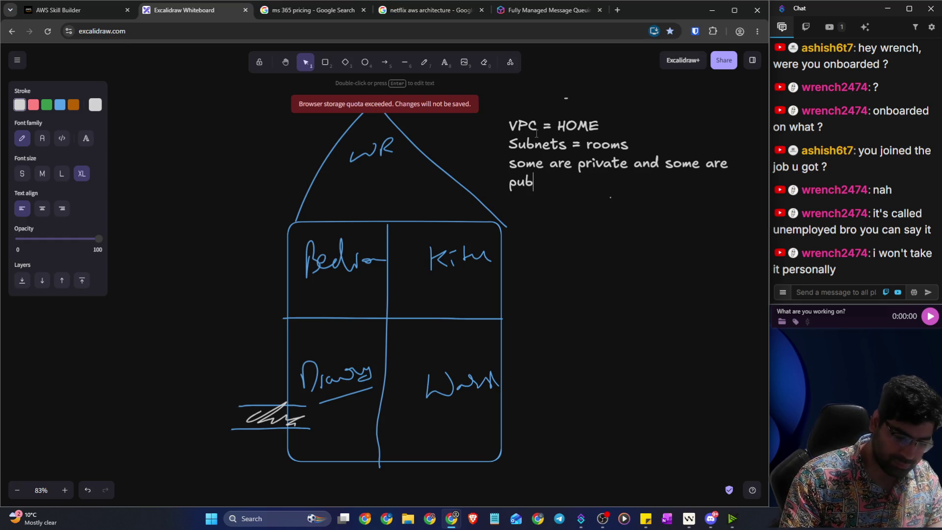
pyautogui.write('lic')
pyautogui.press('Return')
pyautogui.press('Return')
pyautogui.write('Door')
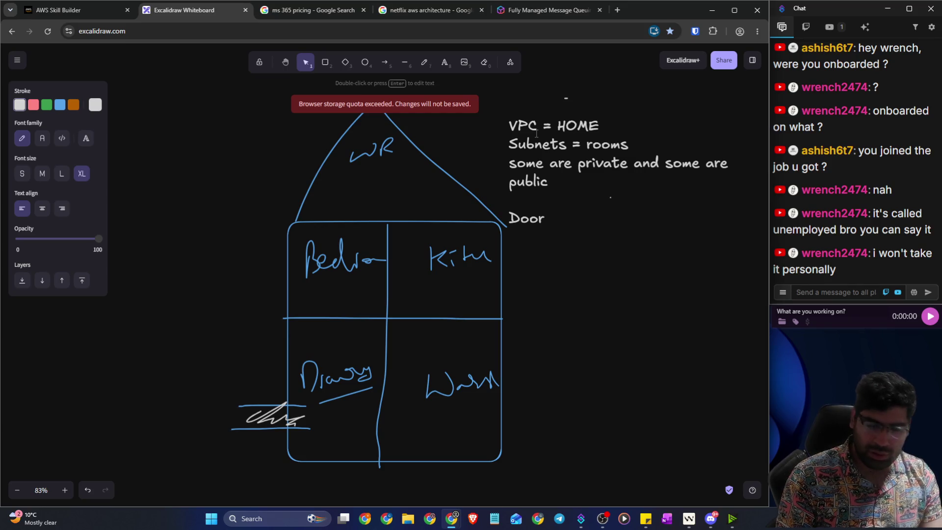
pyautogui.write(' of your house= internet')
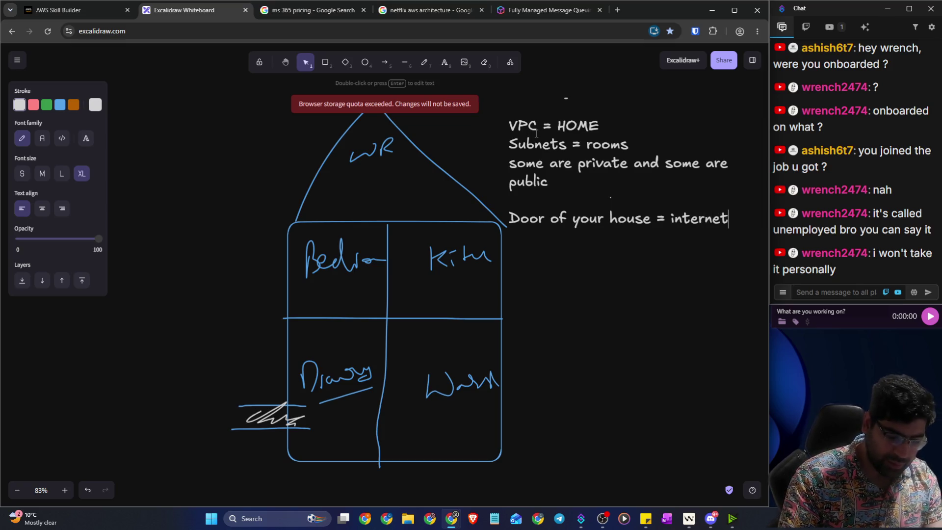
pyautogui.write('gateway')
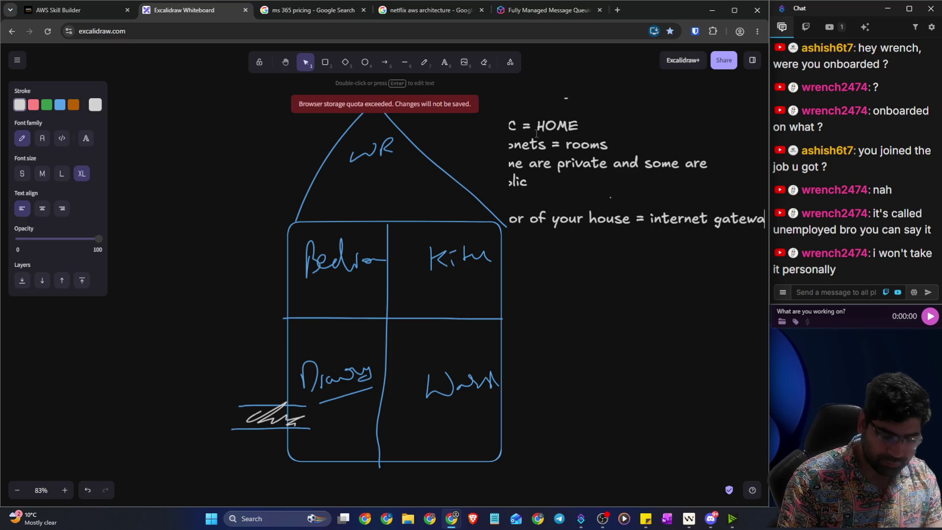
pyautogui.scroll(1, 564, 116)
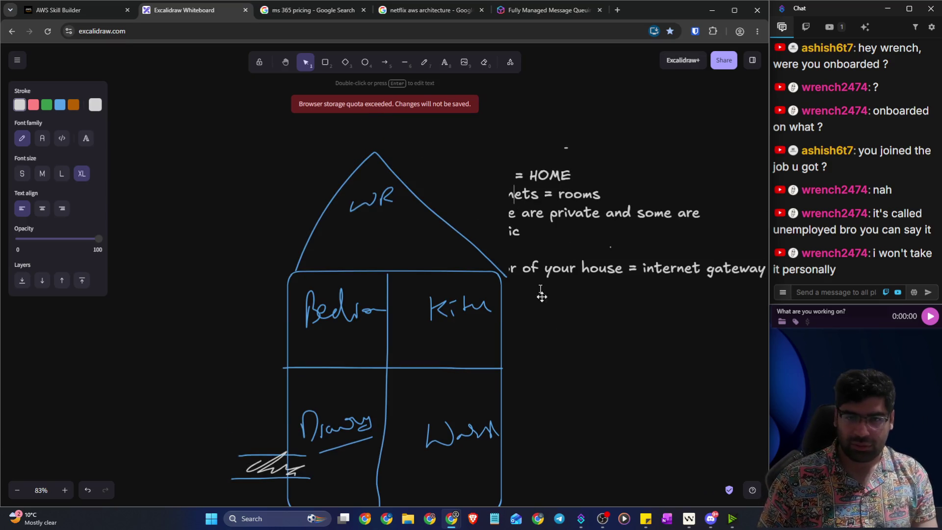
# Step: Narrow the note so it rewraps, move it left, and pan to show the roof and note
pyautogui.click(537, 278)
pyautogui.click(540, 277)
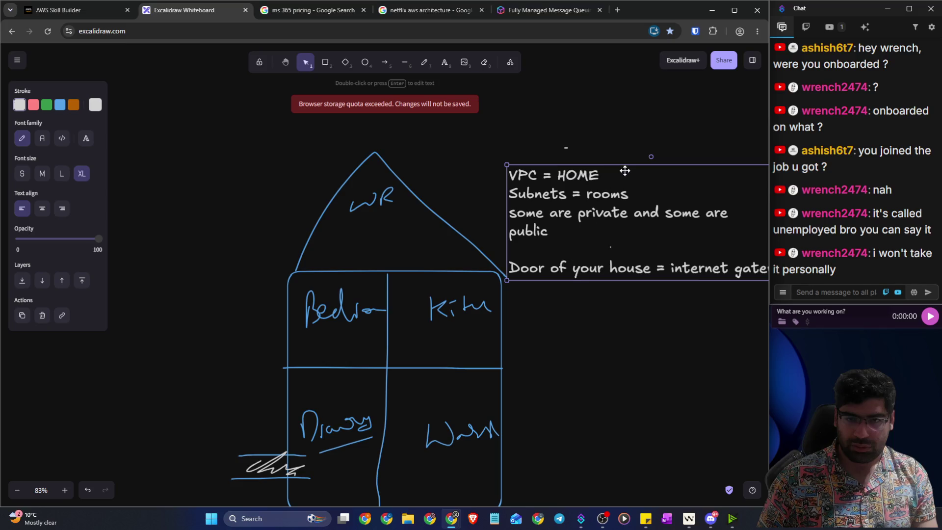
pyautogui.moveTo(508, 198); pyautogui.dragTo(559, 201)
pyautogui.moveTo(633, 196); pyautogui.dragTo(555, 185)
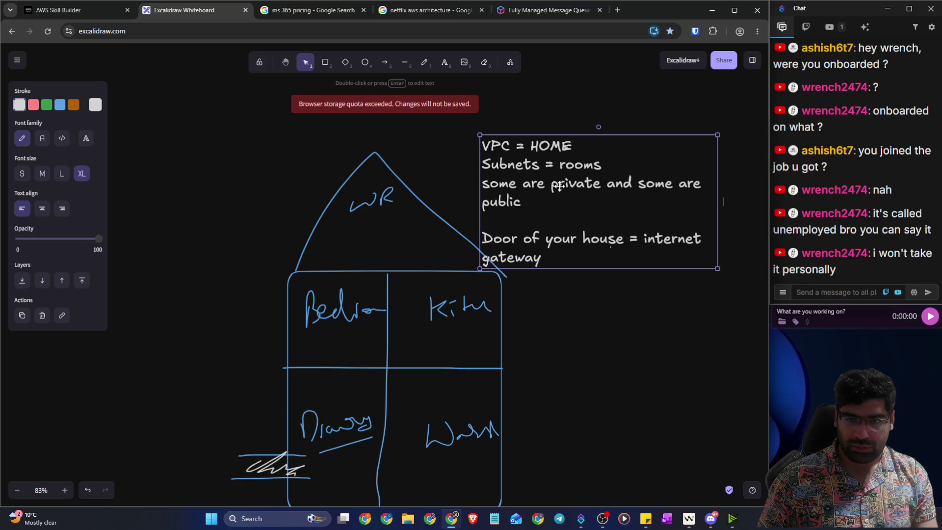
pyautogui.click(598, 394)
pyautogui.click(285, 62)
pyautogui.moveTo(594, 417); pyautogui.dragTo(490, 305)
pyautogui.moveTo(488, 164)
pyautogui.mouseDown()
pyautogui.moveTo(490, 204)
pyautogui.moveTo(525, 246)
pyautogui.moveTo(488, 192)
pyautogui.moveTo(487, 200)
pyautogui.mouseUp()
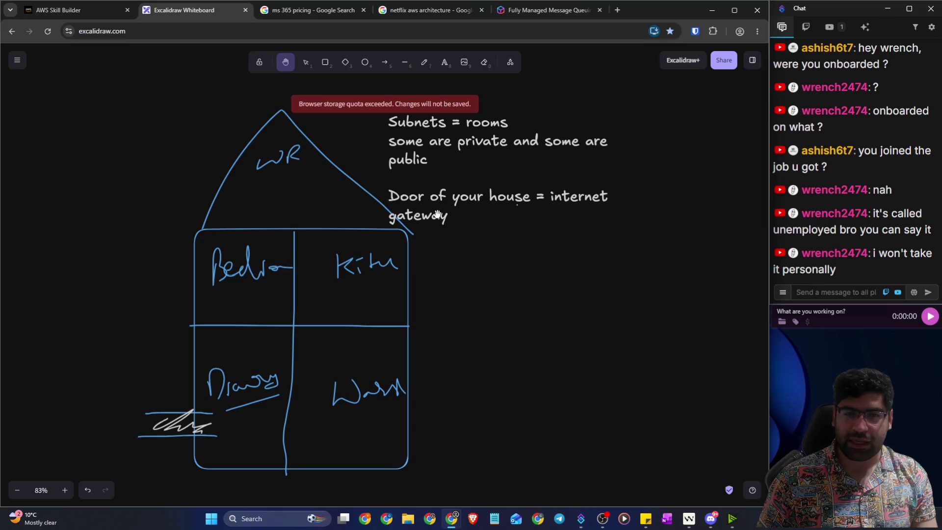
# Step: Move the note beside the house and enlarge it so the text is bigger
pyautogui.click(305, 62)
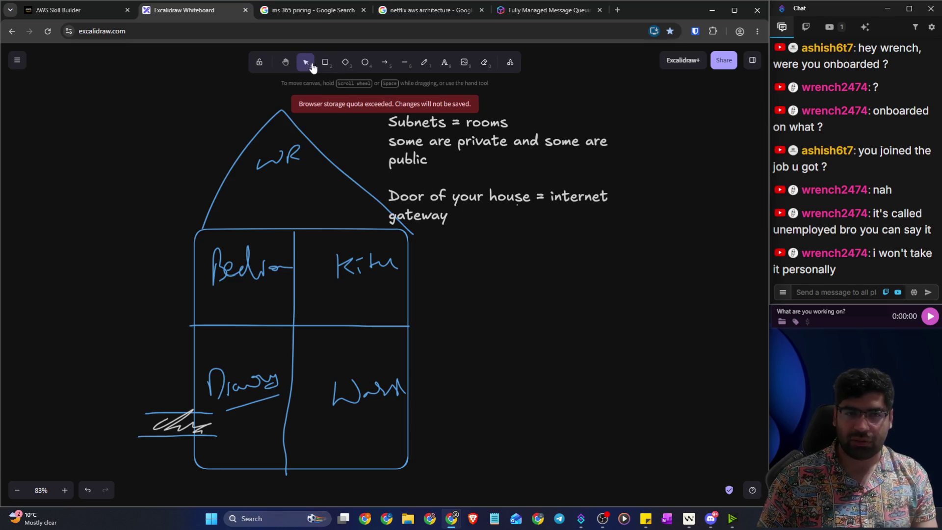
pyautogui.click(444, 208)
pyautogui.moveTo(444, 209); pyautogui.dragTo(503, 287)
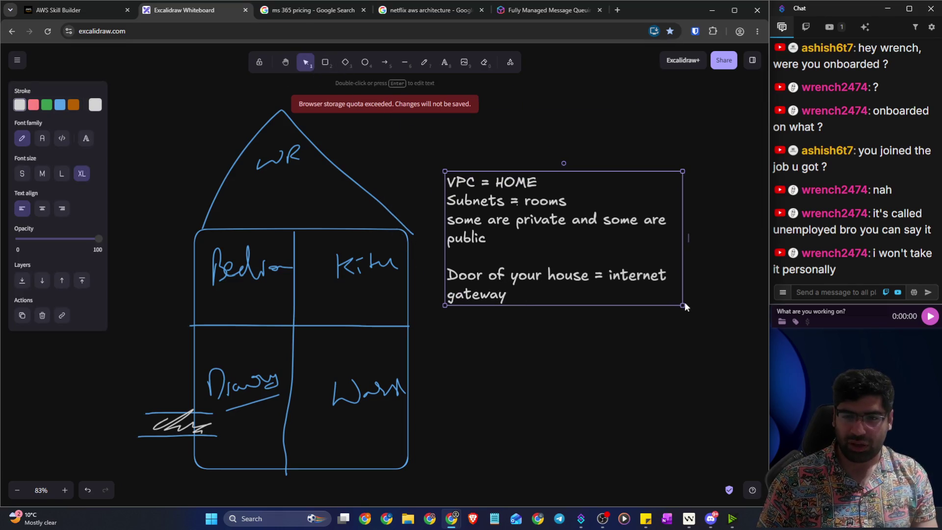
pyautogui.moveTo(683, 306)
pyautogui.mouseDown()
pyautogui.moveTo(715, 349)
pyautogui.moveTo(715, 389)
pyautogui.moveTo(746, 373)
pyautogui.mouseUp()
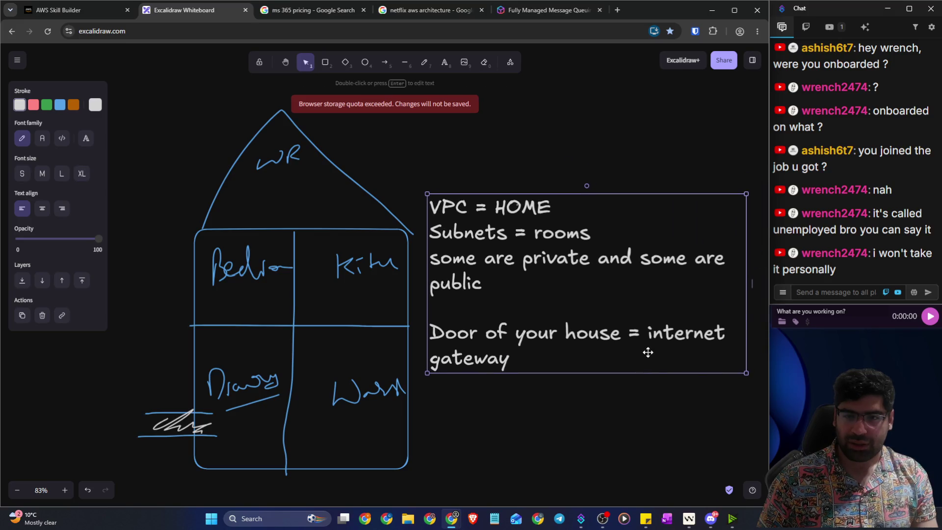
pyautogui.click(640, 417)
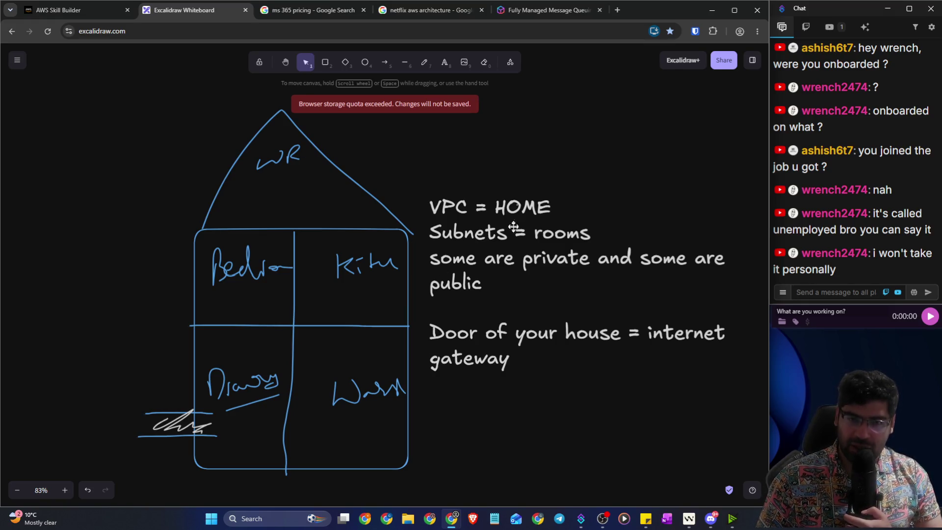
# Step: Go back to the AWS Skill Builder lesson tab
pyautogui.press('p')
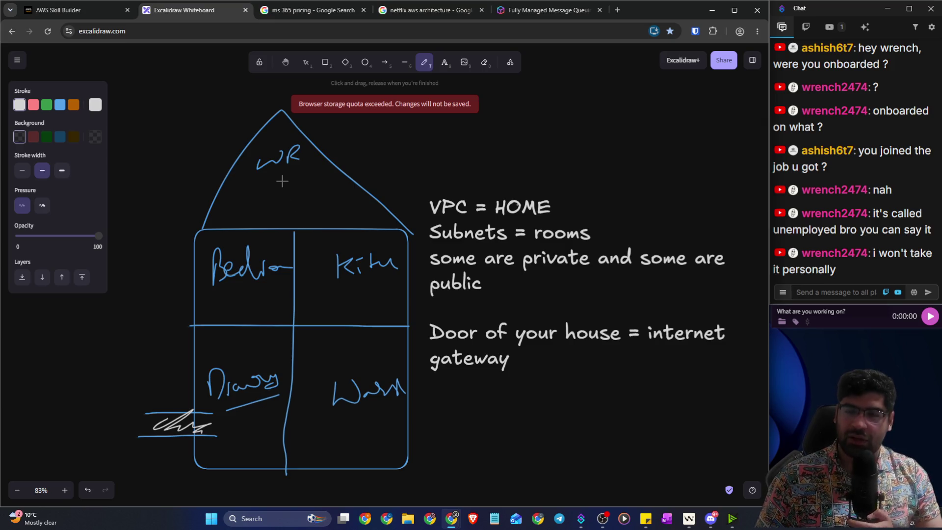
pyautogui.scroll(-2, 584, 275)
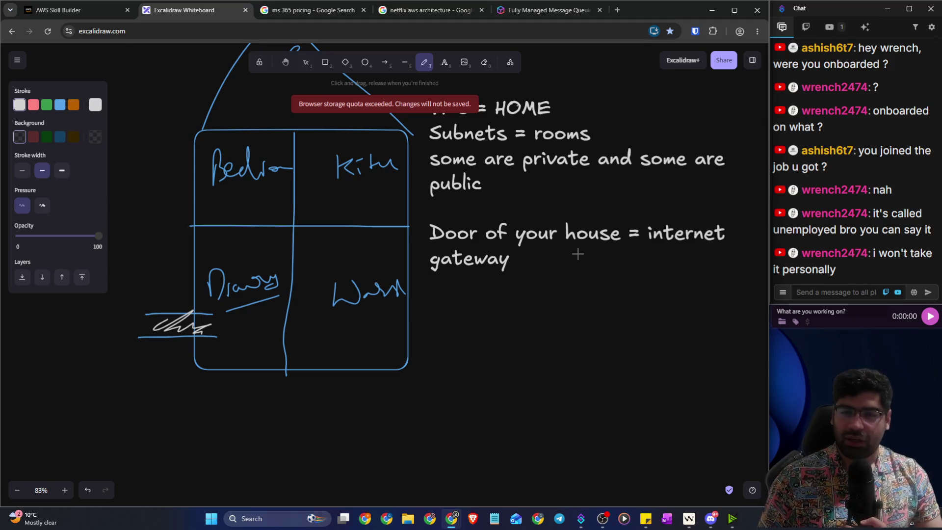
pyautogui.scroll(1, 578, 254)
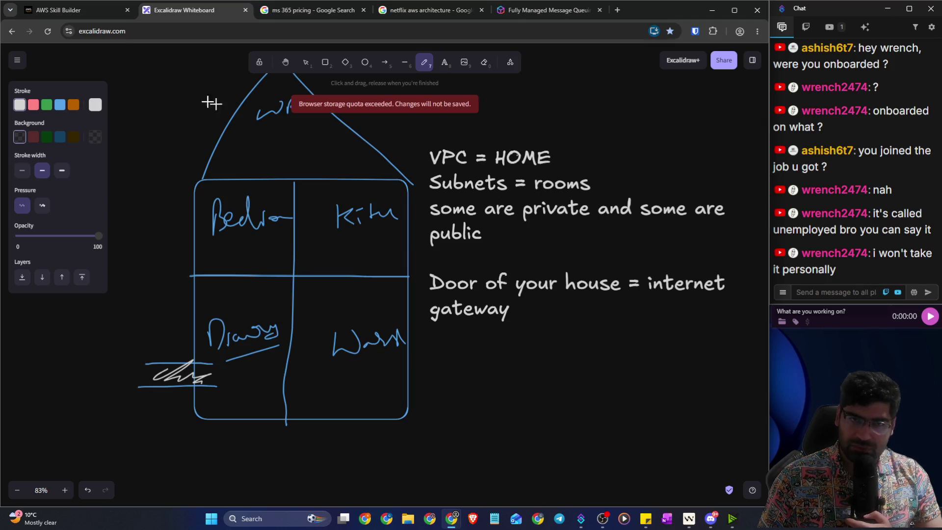
pyautogui.click(80, 13)
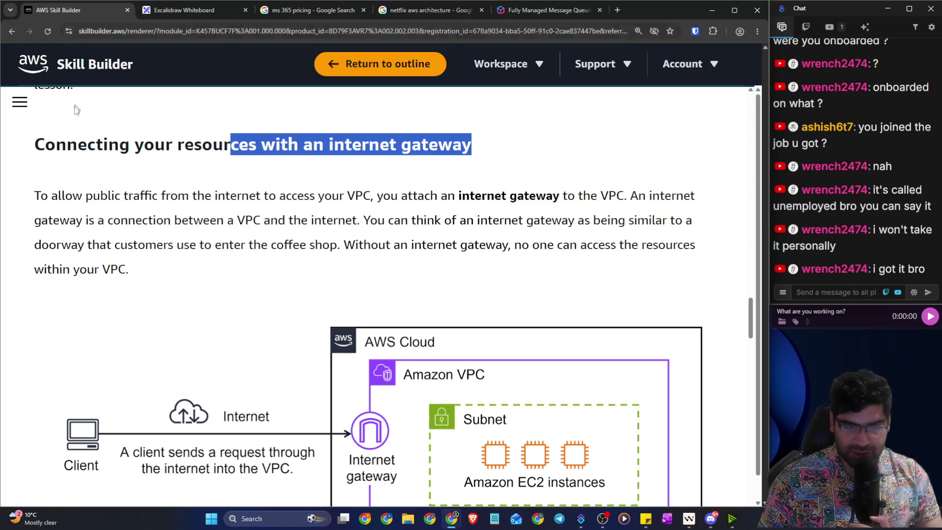
pyautogui.click(88, 200)
pyautogui.moveTo(28, 200); pyautogui.dragTo(649, 198)
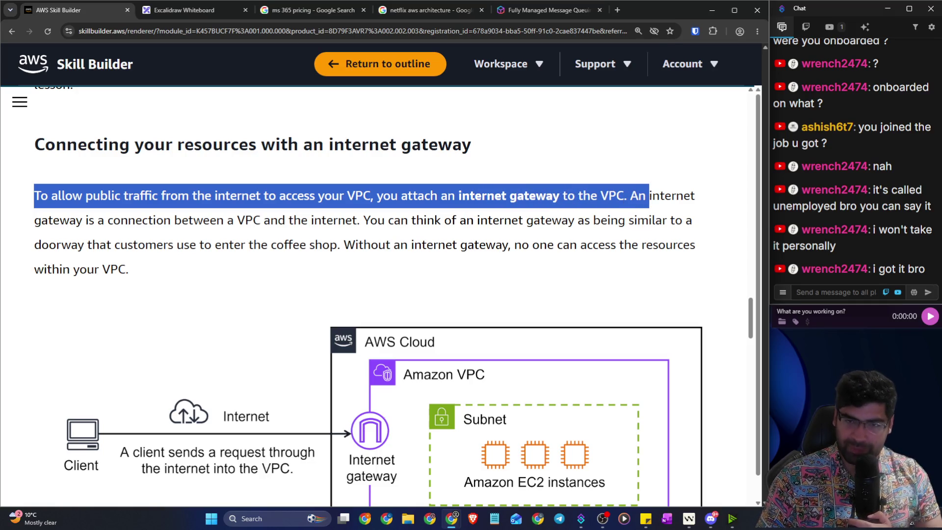
pyautogui.scroll(-3, 466, 243)
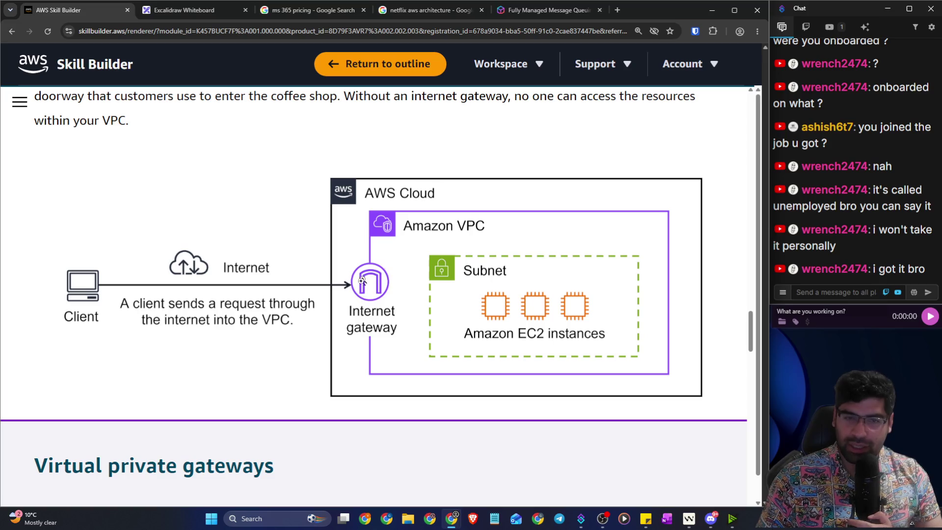
pyautogui.click(382, 287)
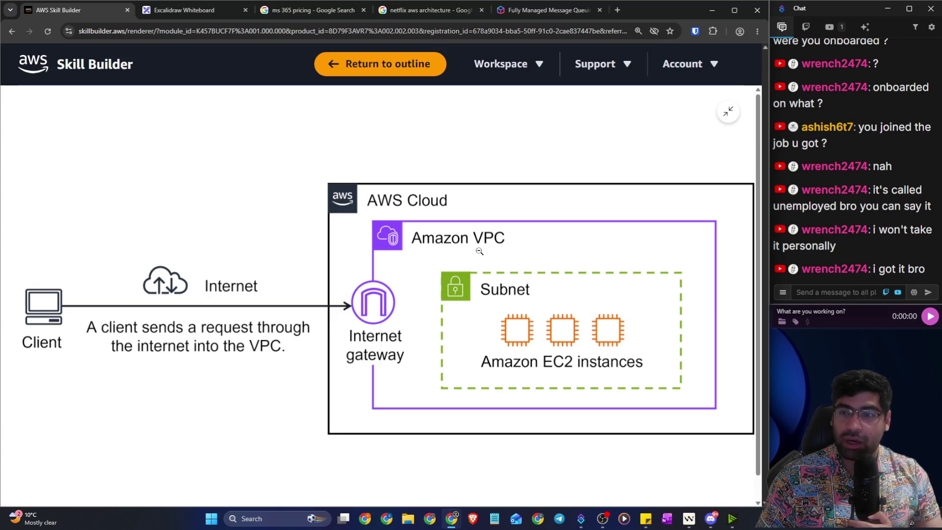
pyautogui.click(383, 317)
pyautogui.click(538, 181)
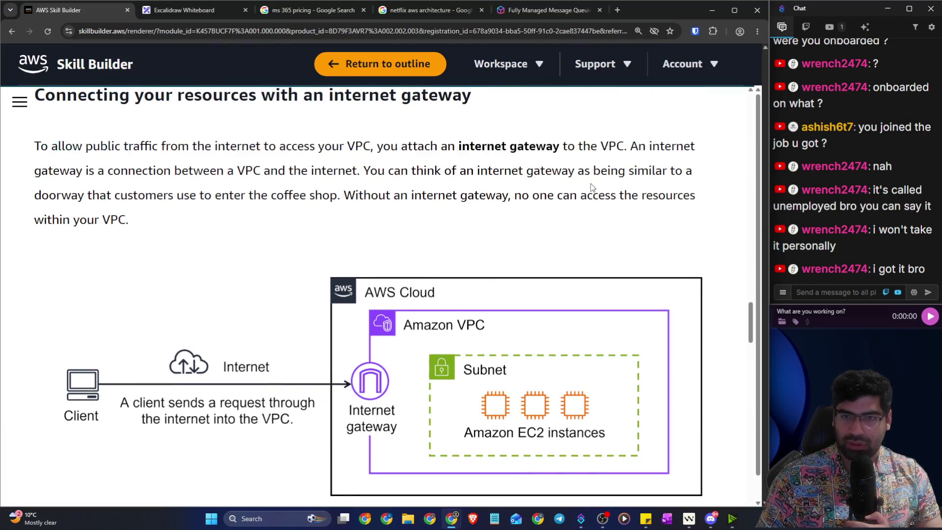
pyautogui.scroll(2, 538, 182)
pyautogui.moveTo(402, 194)
pyautogui.mouseDown()
pyautogui.moveTo(538, 191)
pyautogui.moveTo(611, 171)
pyautogui.moveTo(703, 175)
pyautogui.mouseUp()
pyautogui.click(593, 214)
pyautogui.scroll(-1, 487, 211)
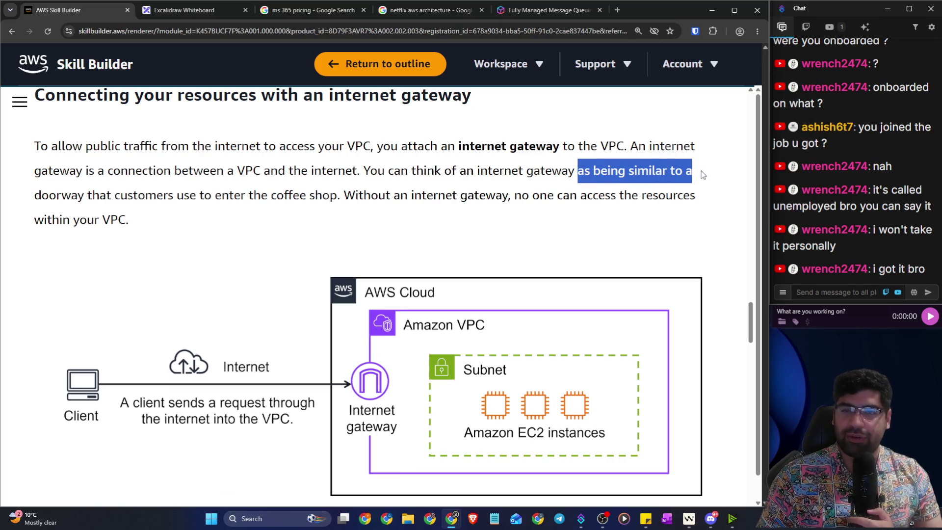
pyautogui.moveTo(71, 195); pyautogui.dragTo(695, 197)
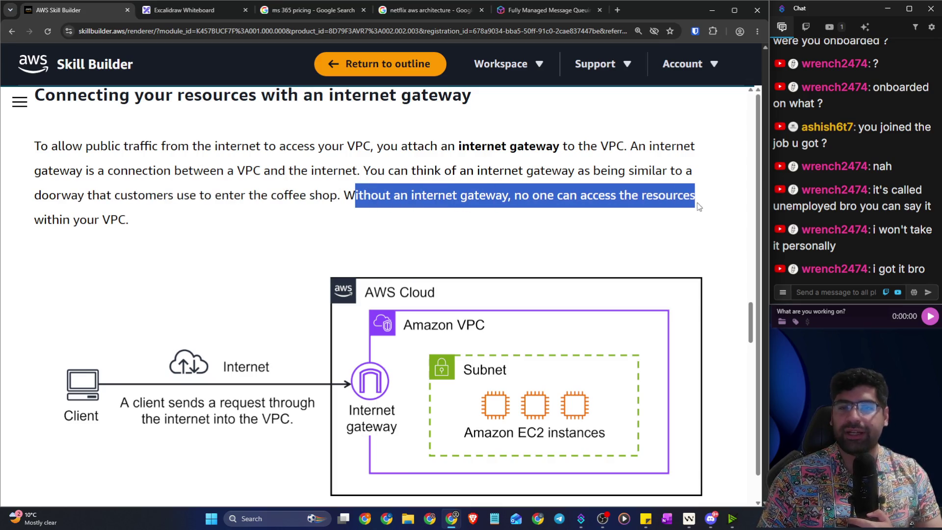
pyautogui.scroll(-1, 200, 208)
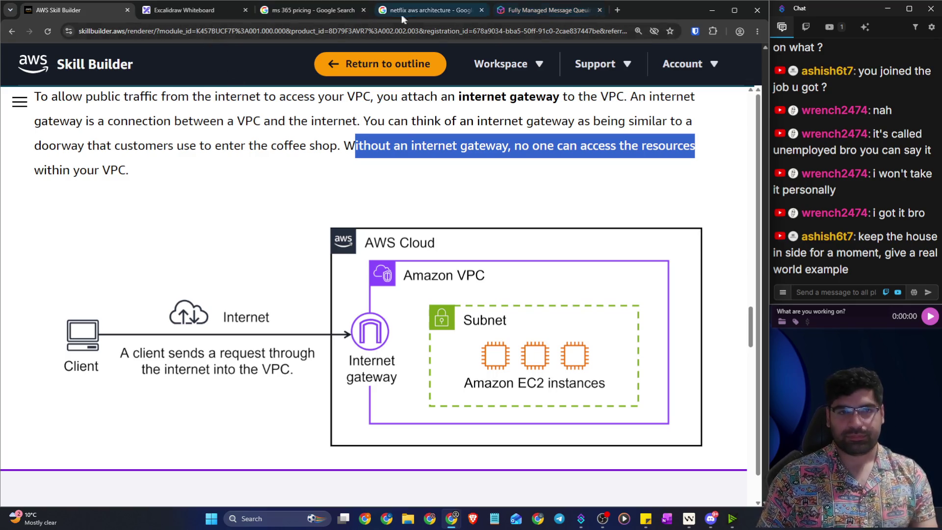
pyautogui.click(187, 10)
# Step: Drag out a large rounded rectangle on blank canvas with the rectangle tool and deselect it
pyautogui.scroll(-8, 181, 348)
pyautogui.click(324, 62)
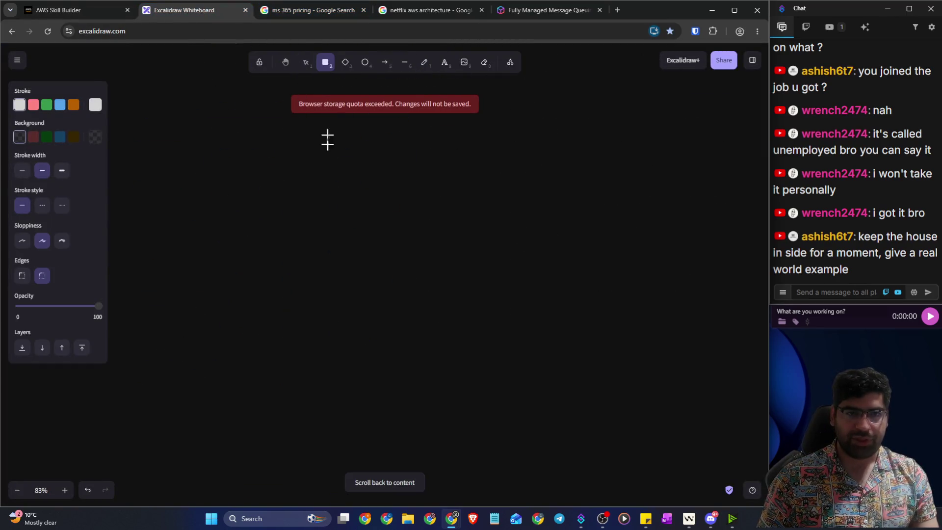
pyautogui.moveTo(190, 116)
pyautogui.mouseDown()
pyautogui.moveTo(700, 382)
pyautogui.moveTo(667, 446)
pyautogui.moveTo(697, 445)
pyautogui.mouseUp()
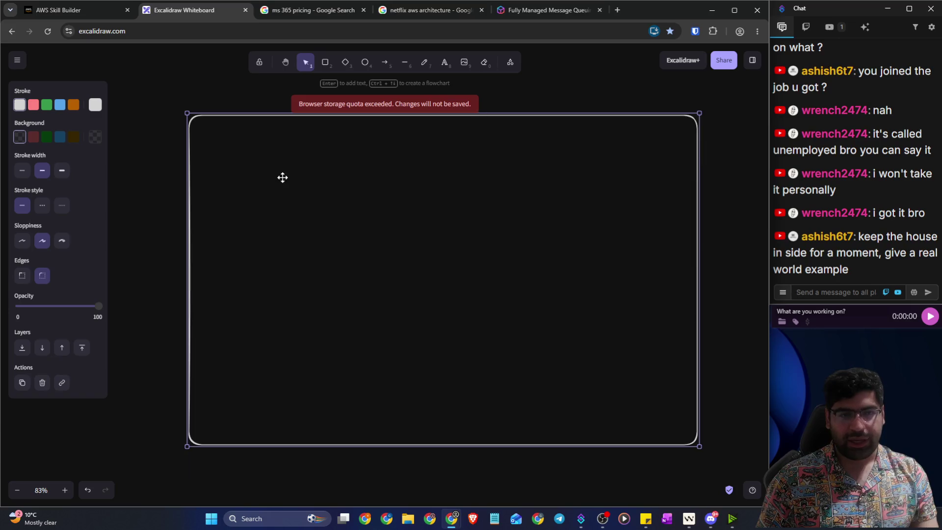
pyautogui.press('Escape')
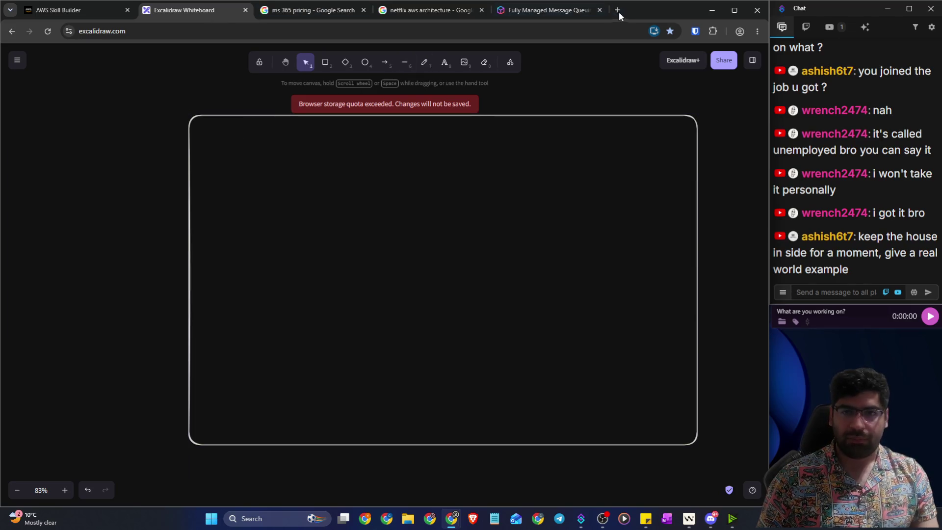
pyautogui.click(617, 11)
# Step: Open draw.io, move the VPC group below its cloud icon, and make its outline white
pyautogui.write('d')
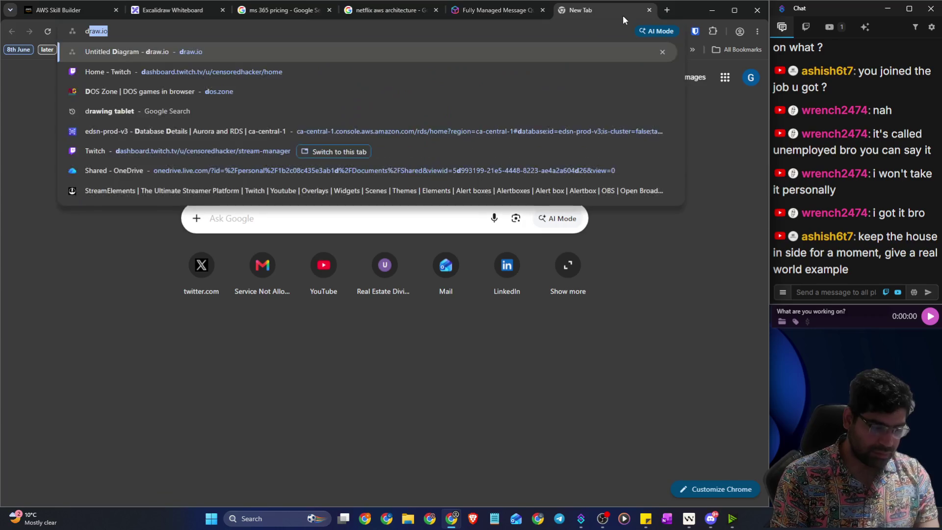
pyautogui.write('ra')
pyautogui.press('Return')
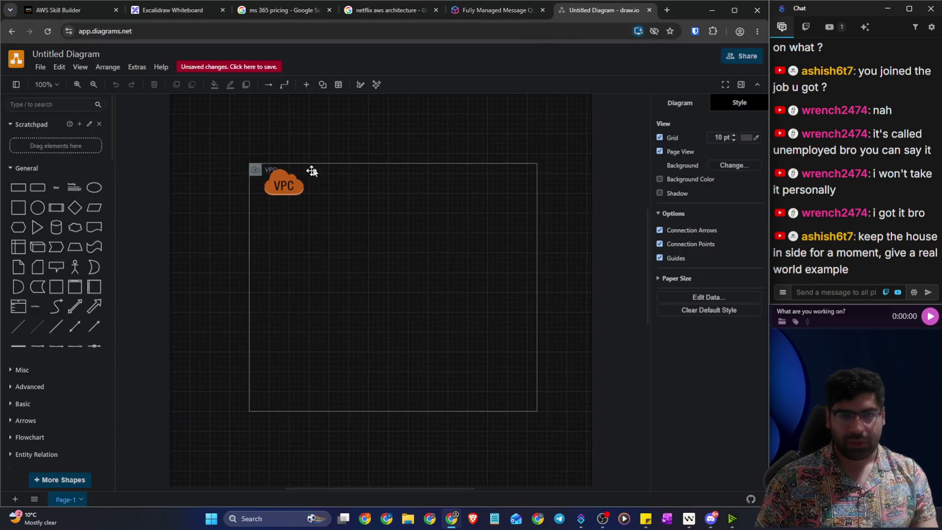
pyautogui.moveTo(280, 195)
pyautogui.mouseDown()
pyautogui.moveTo(235, 151)
pyautogui.moveTo(290, 214)
pyautogui.moveTo(286, 236)
pyautogui.mouseUp()
pyautogui.click(373, 184)
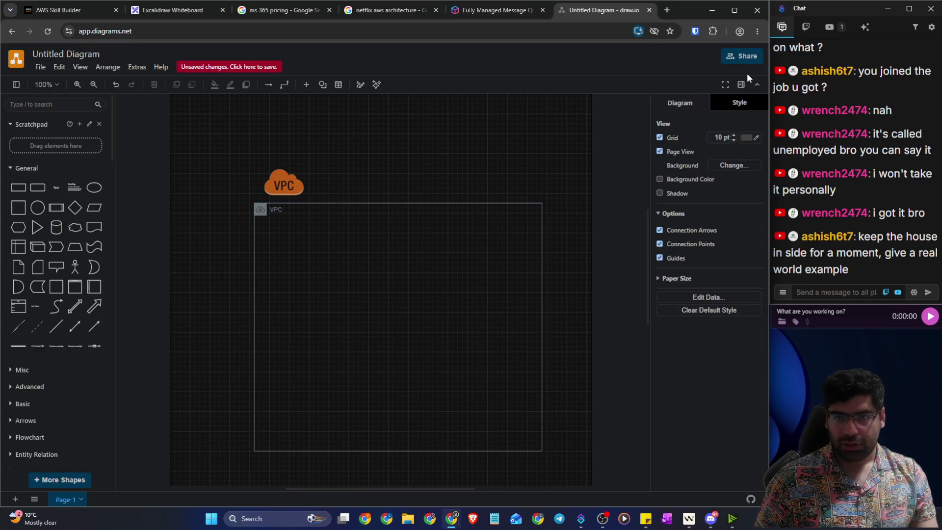
pyautogui.click(273, 206)
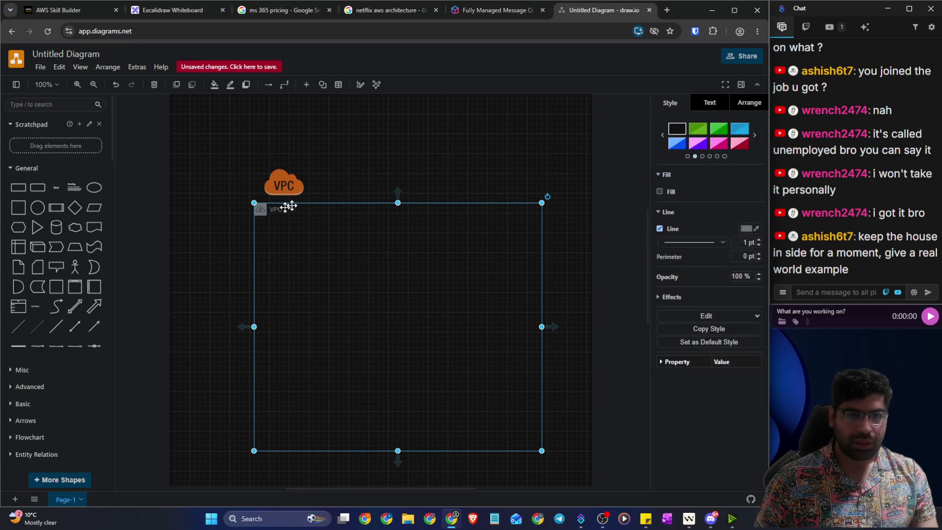
pyautogui.scroll(-2, 421, 151)
pyautogui.scroll(1, 596, 212)
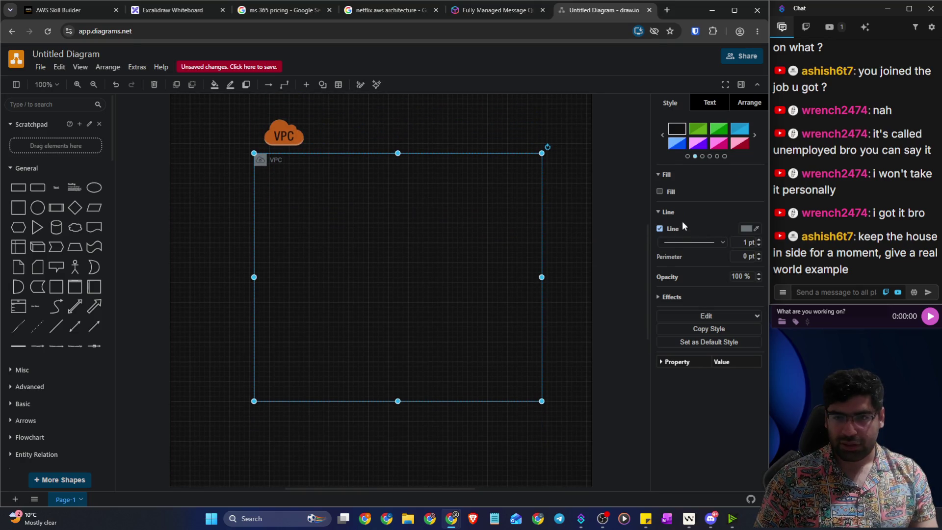
pyautogui.click(746, 228)
pyautogui.click(653, 224)
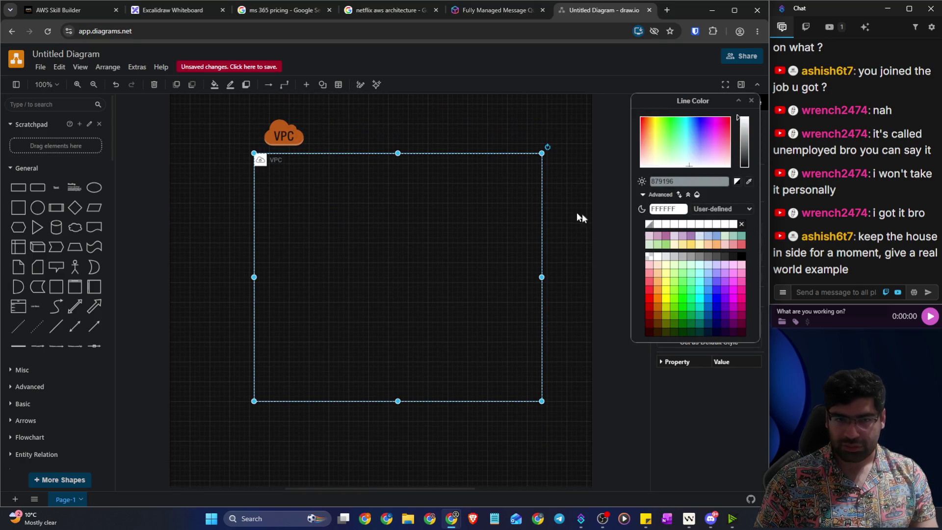
pyautogui.click(750, 101)
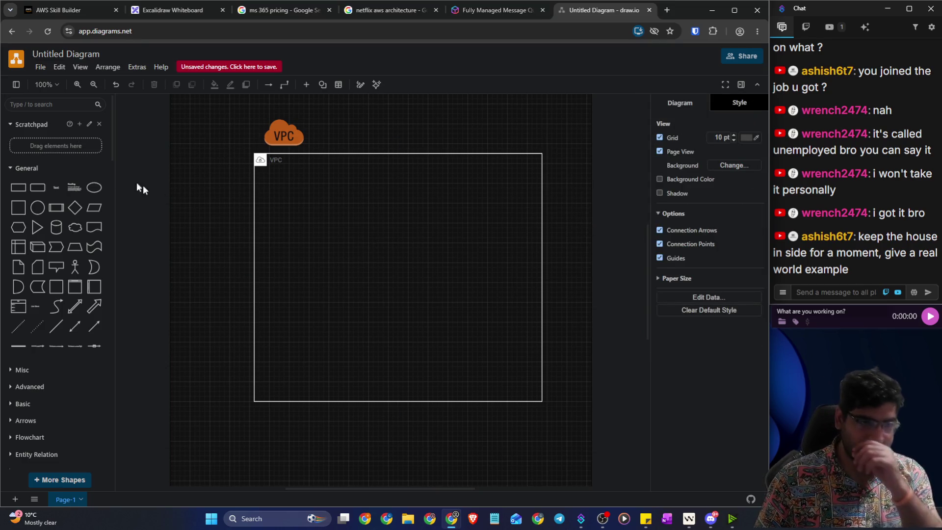
# Step: Search shapes for 'ec2' and place an EC2 instance icon inside the VPC
pyautogui.click(65, 106)
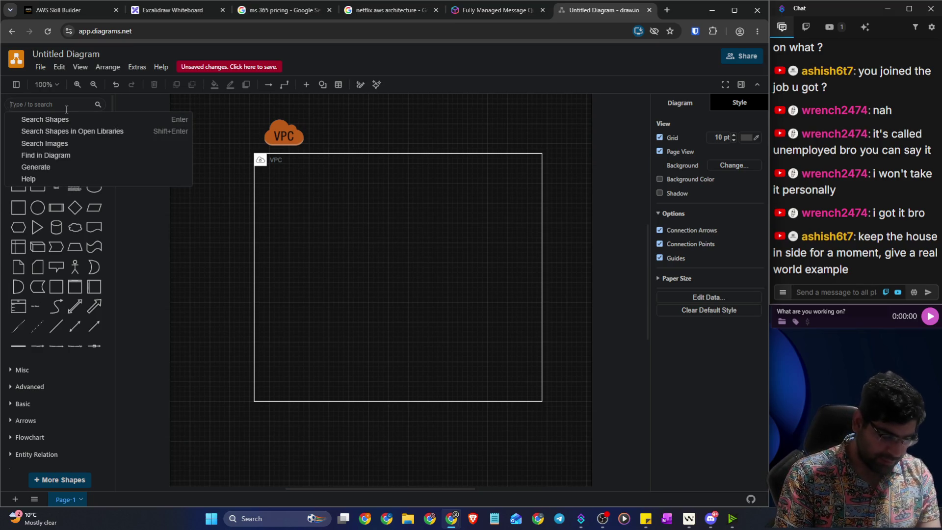
pyautogui.write('gateway')
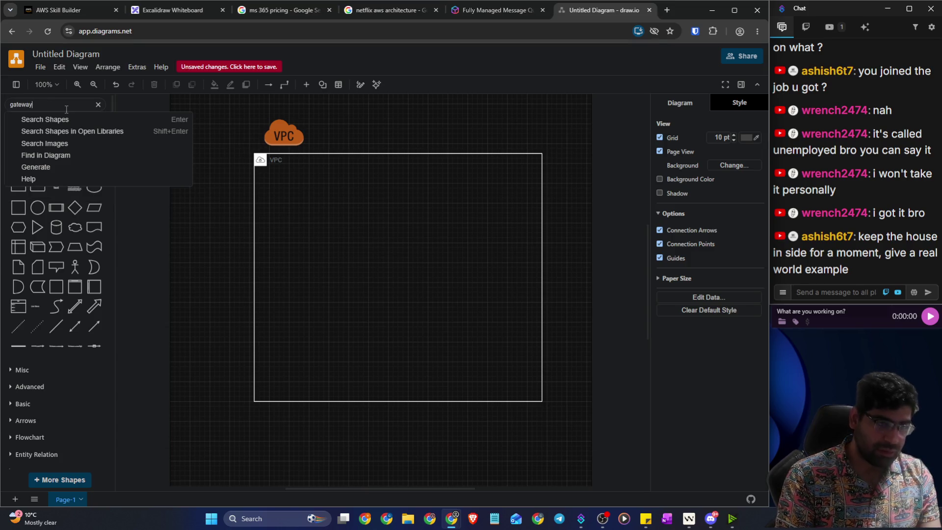
pyautogui.press('BackSpace')
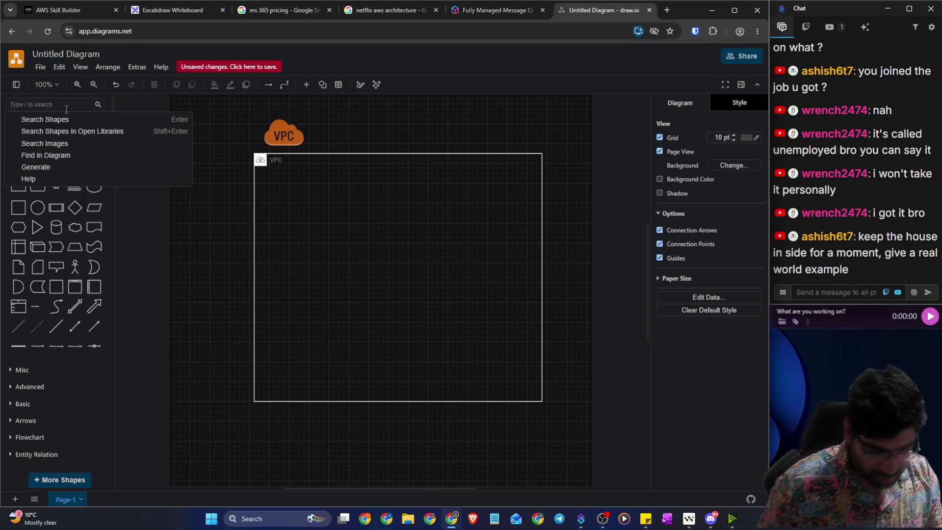
pyautogui.write('ec')
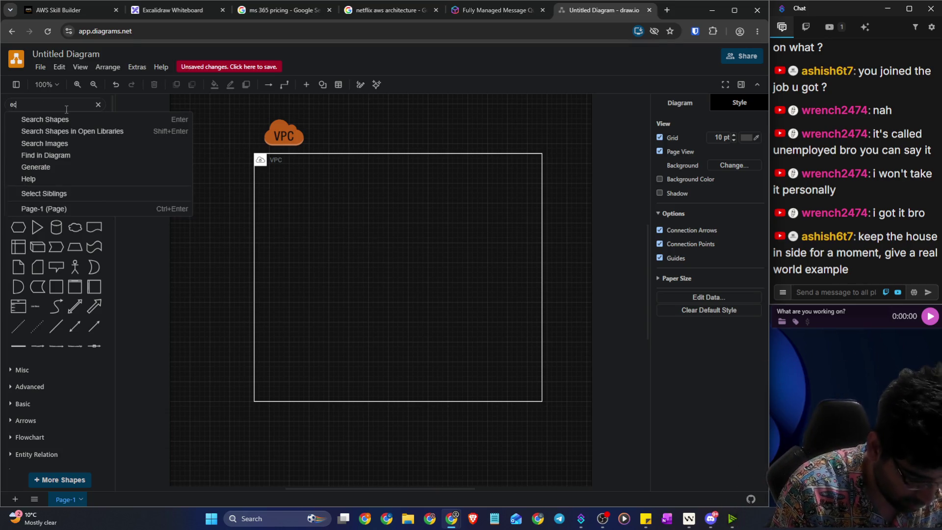
pyautogui.write('2')
pyautogui.press('Return')
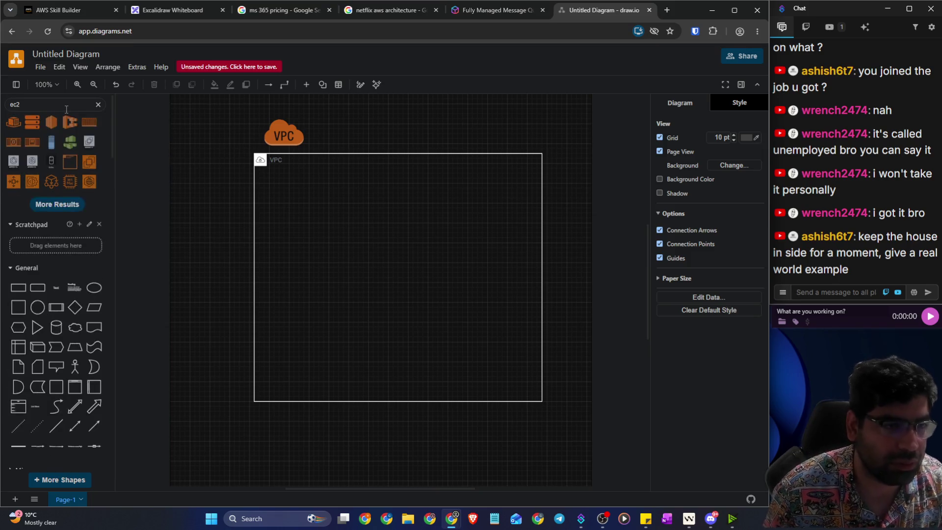
pyautogui.moveTo(45, 116)
pyautogui.mouseDown()
pyautogui.moveTo(273, 199)
pyautogui.moveTo(308, 193)
pyautogui.moveTo(320, 224)
pyautogui.mouseUp()
# Step: Search 'rds' and place an RDS database icon inside the VPC below EC2
pyautogui.click(6, 106)
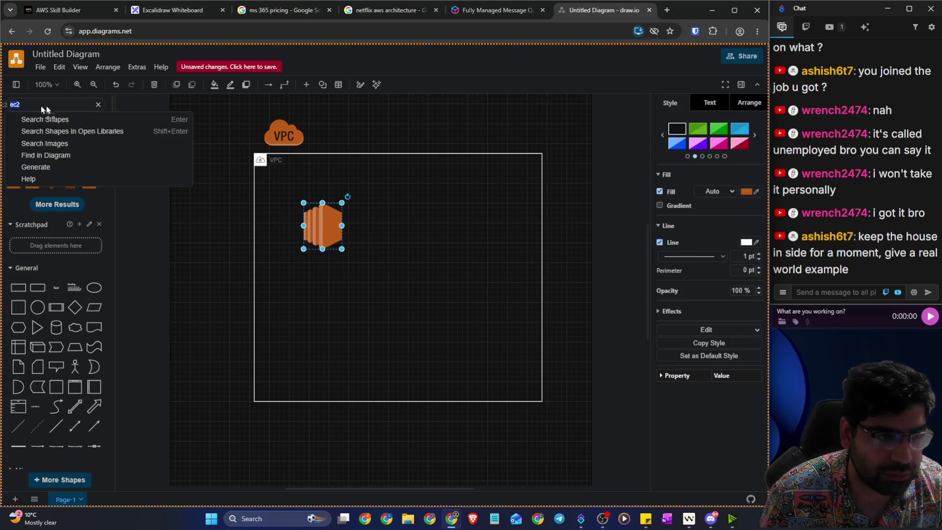
pyautogui.write('rds')
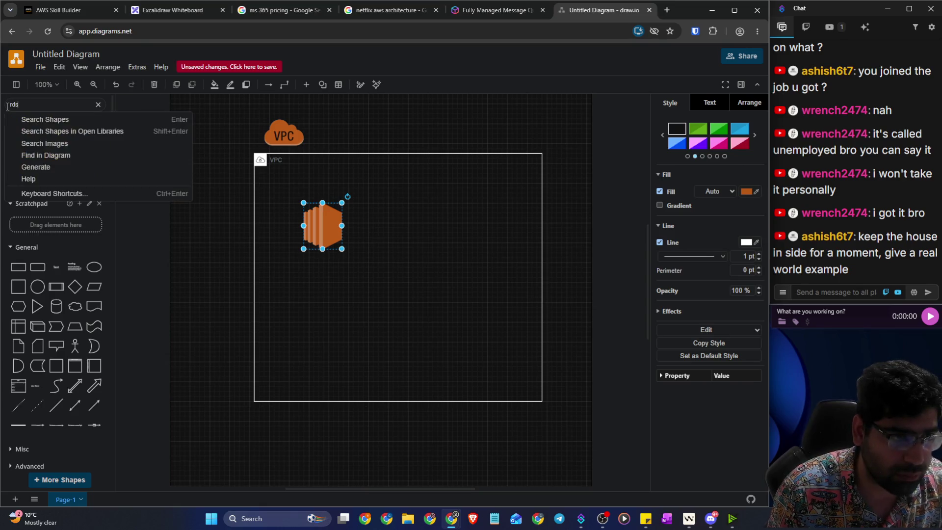
pyautogui.press('Return')
pyautogui.moveTo(17, 126)
pyautogui.mouseDown()
pyautogui.moveTo(269, 252)
pyautogui.moveTo(371, 316)
pyautogui.mouseUp()
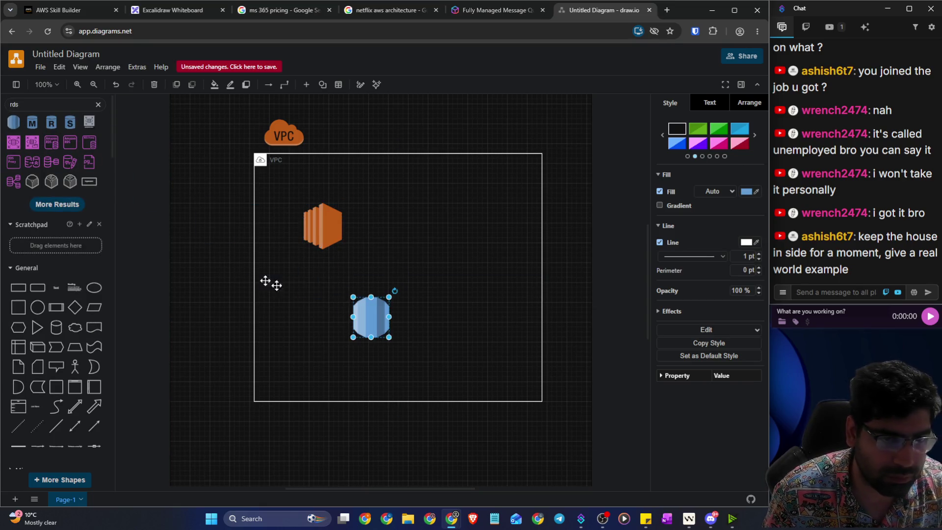
pyautogui.click(4, 106)
pyautogui.write('subn')
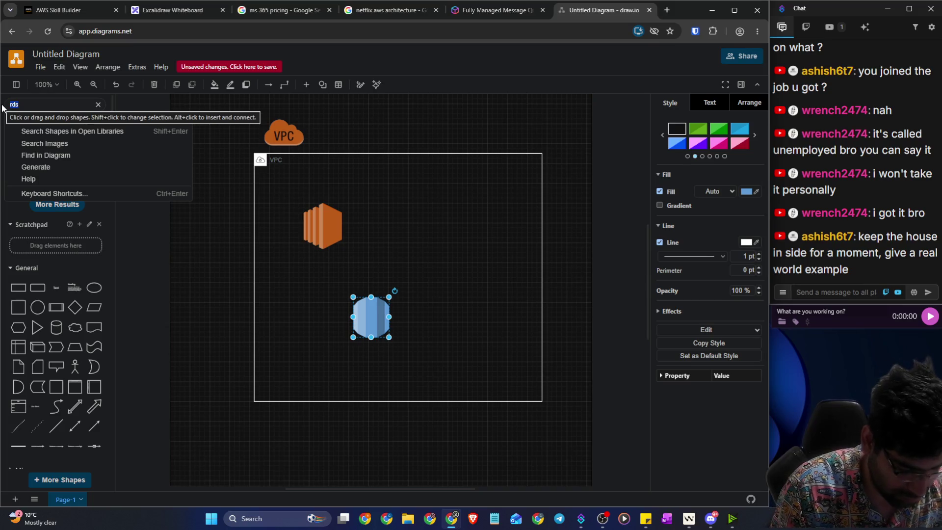
pyautogui.press('Return')
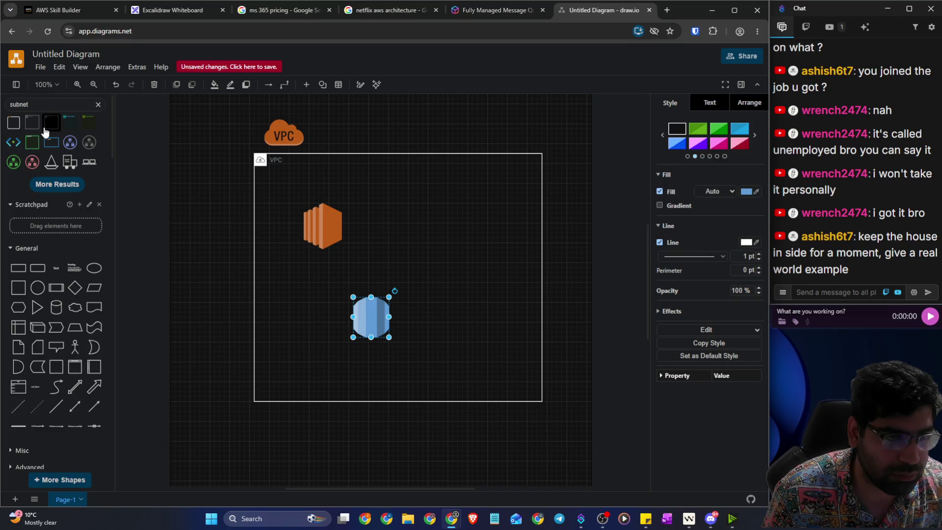
# Step: Insert a subnet container, fit the EC2 icon inside it, and move the database icon lower
pyautogui.click(45, 130)
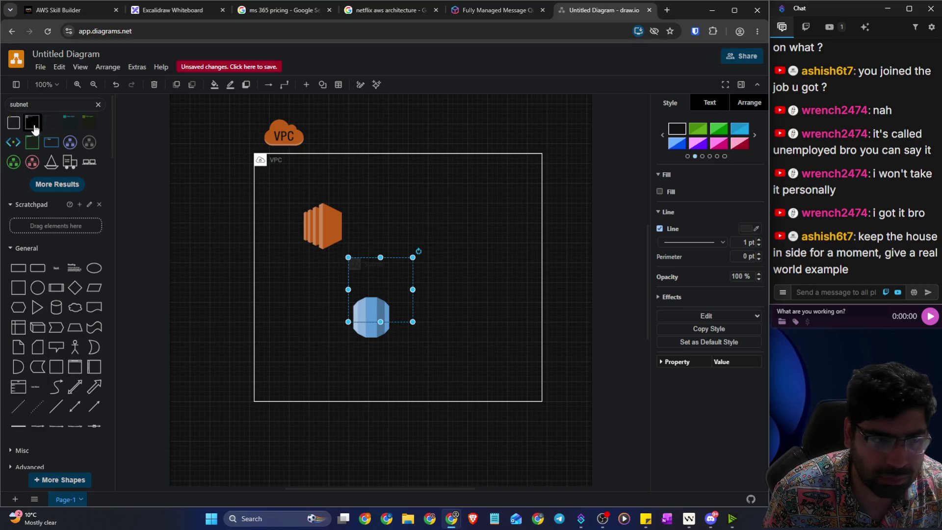
pyautogui.moveTo(350, 263)
pyautogui.mouseDown()
pyautogui.moveTo(300, 213)
pyautogui.moveTo(387, 271)
pyautogui.mouseUp()
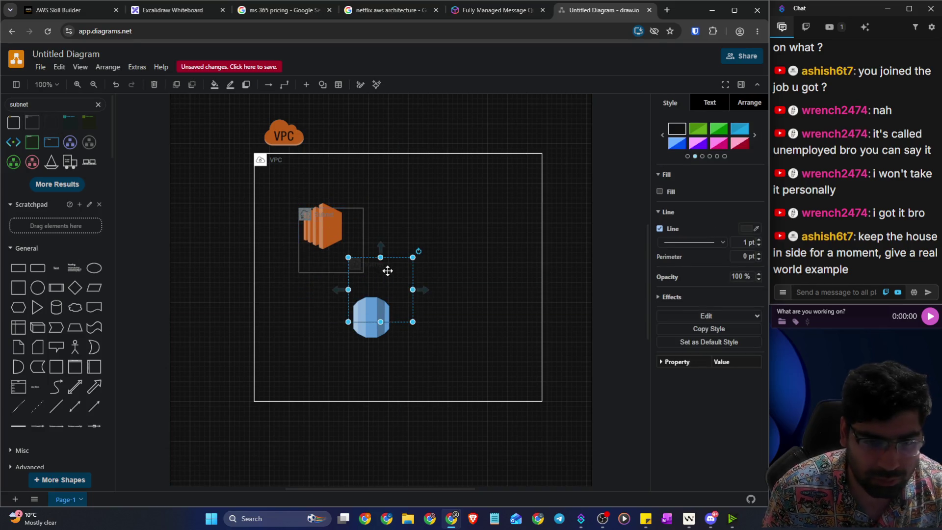
pyautogui.press('Escape')
pyautogui.moveTo(336, 233); pyautogui.dragTo(410, 217)
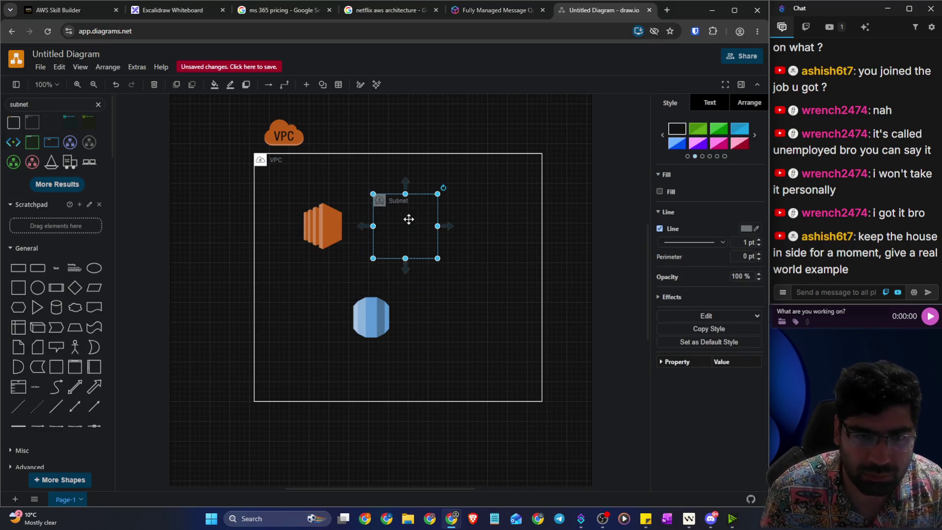
pyautogui.moveTo(424, 241); pyautogui.dragTo(400, 231)
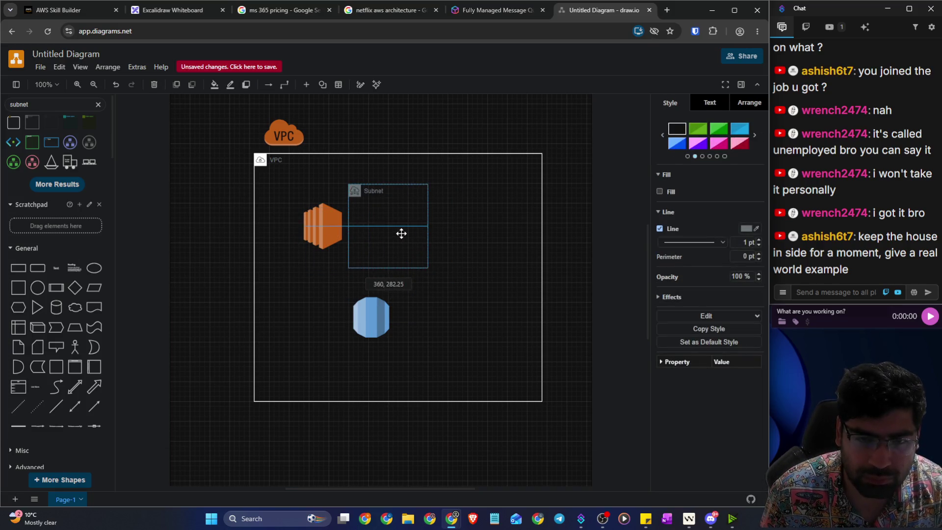
pyautogui.moveTo(322, 222); pyautogui.dragTo(391, 222)
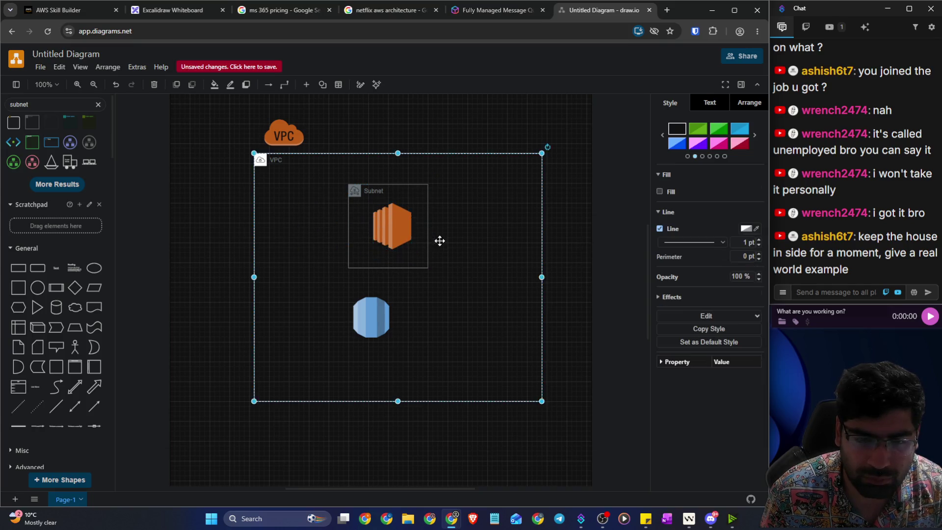
pyautogui.moveTo(372, 323); pyautogui.dragTo(398, 334)
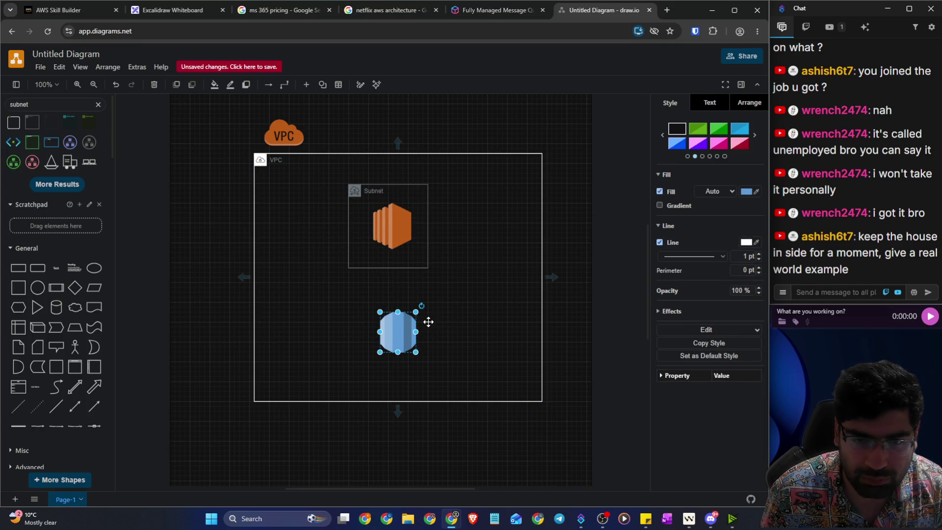
# Step: Set the subnet container's border colour to white
pyautogui.click(475, 305)
pyautogui.click(373, 268)
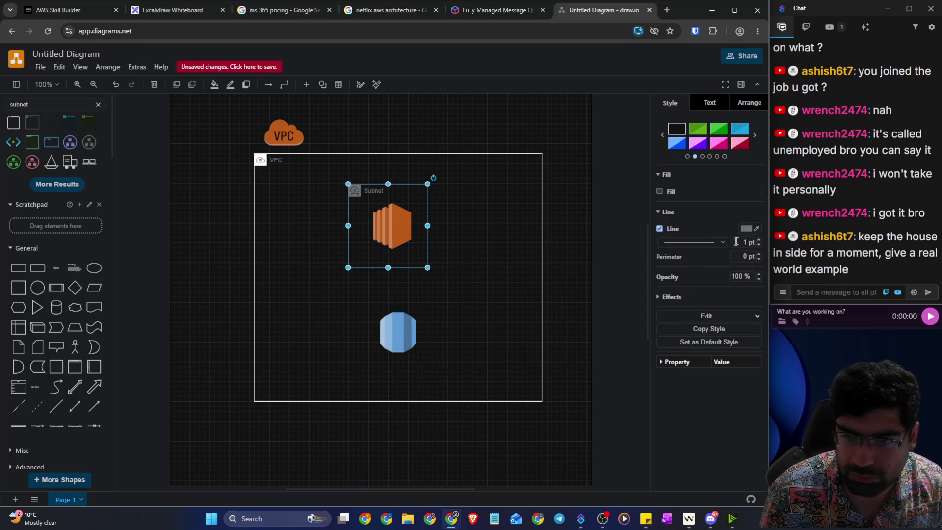
pyautogui.click(746, 228)
pyautogui.click(660, 225)
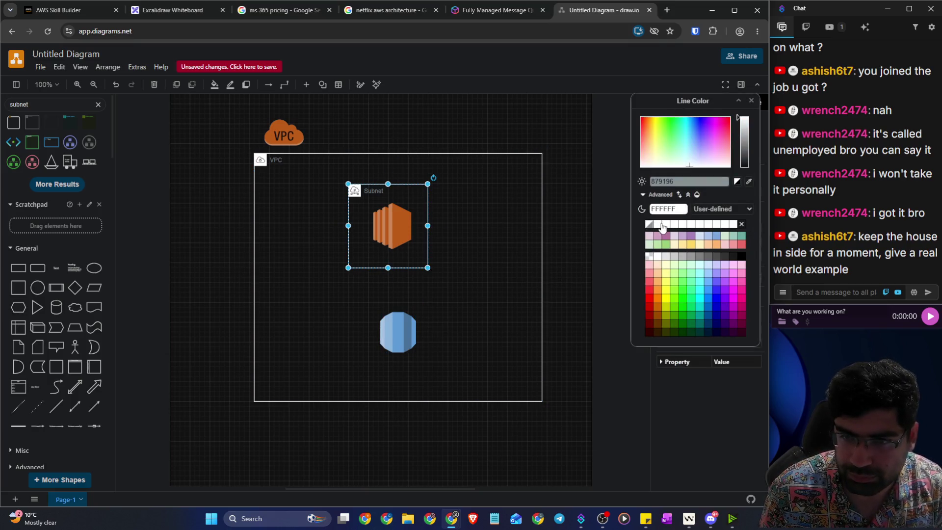
pyautogui.click(751, 100)
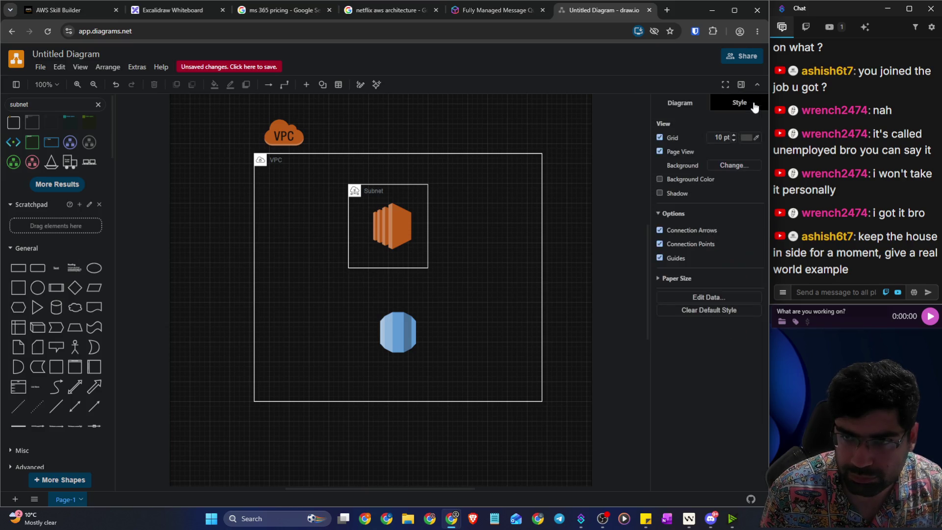
# Step: Copy the subnet around the database icon, align and widen both, and add a text box beside EC2
pyautogui.click(430, 254)
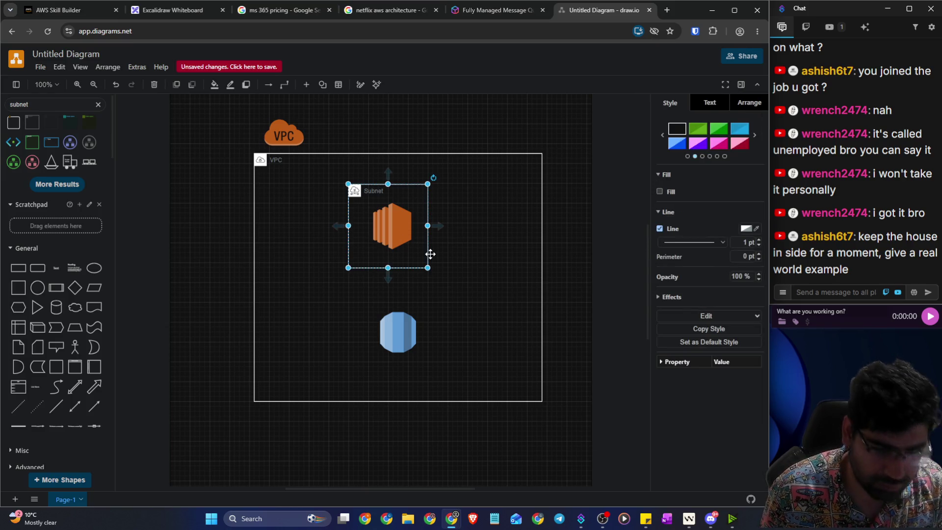
pyautogui.hotkey('ctrl', 'c')
pyautogui.hotkey('ctrl', 'v')
pyautogui.moveTo(476, 307); pyautogui.dragTo(397, 347)
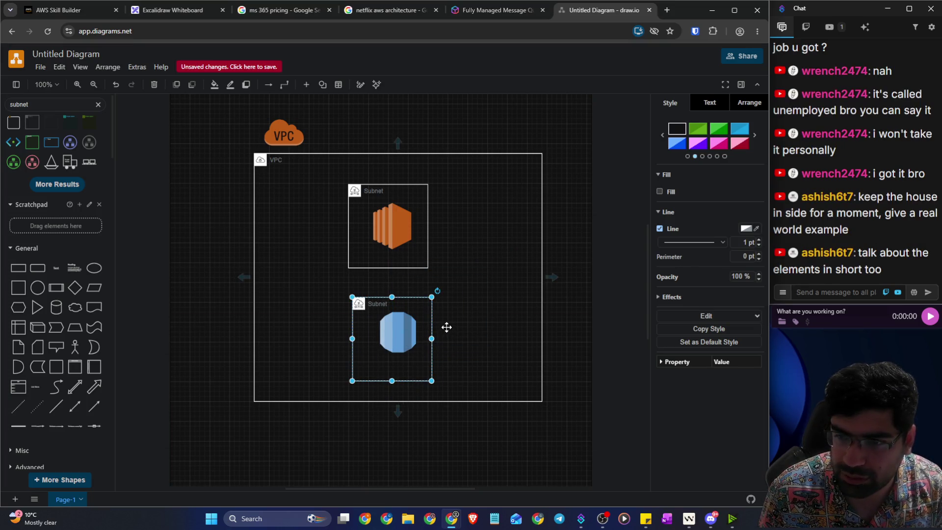
pyautogui.moveTo(431, 338); pyautogui.dragTo(438, 339)
pyautogui.click(383, 212)
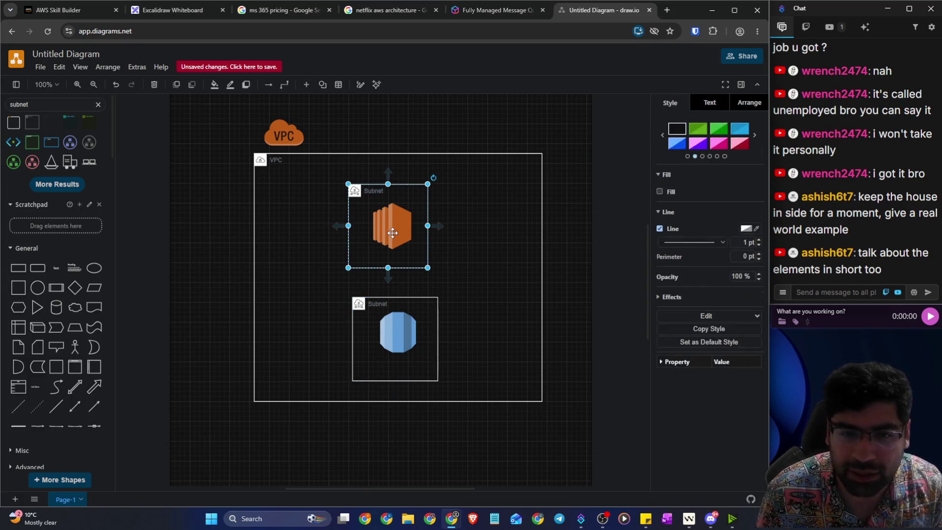
pyautogui.moveTo(400, 227); pyautogui.dragTo(404, 226)
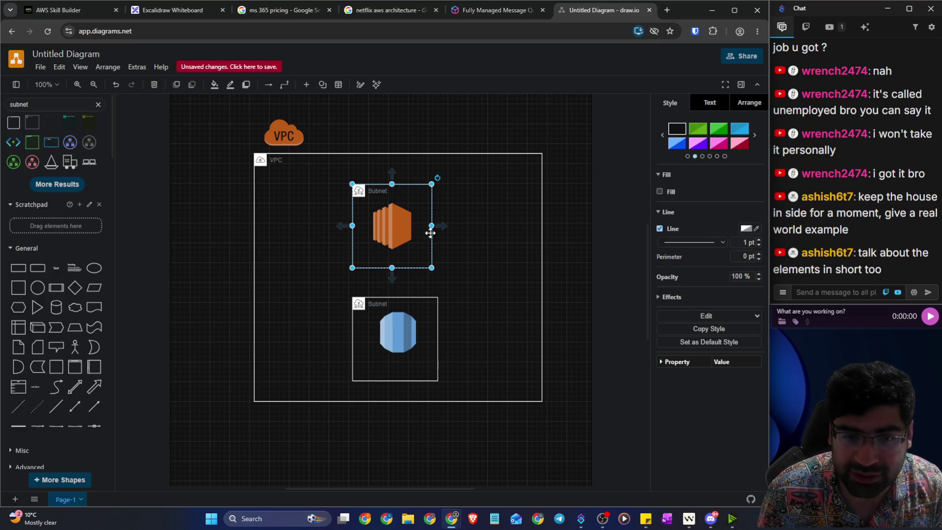
pyautogui.moveTo(432, 184); pyautogui.dragTo(477, 178)
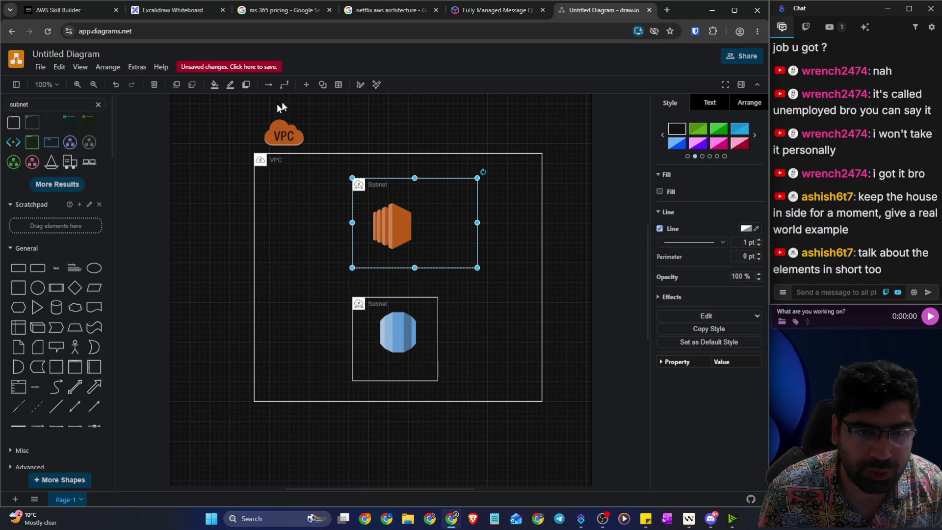
pyautogui.moveTo(56, 267); pyautogui.dragTo(383, 275)
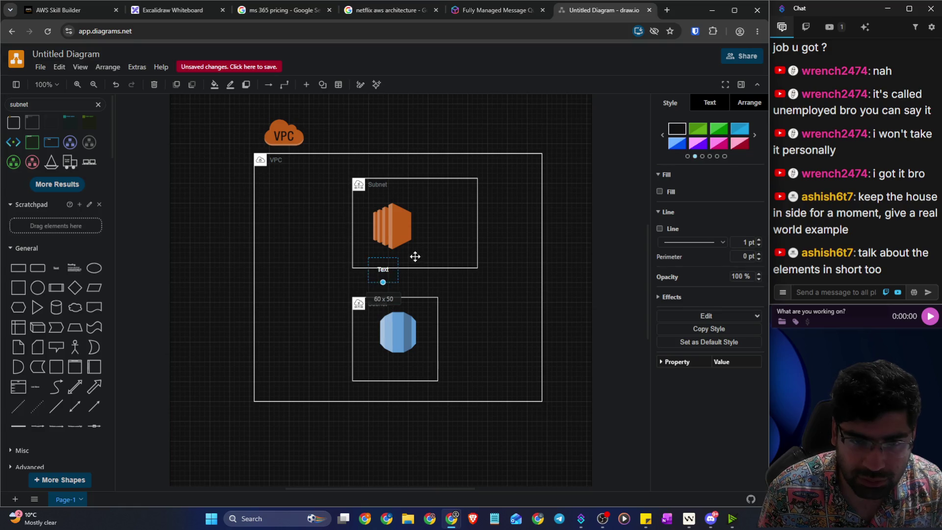
pyautogui.moveTo(383, 256); pyautogui.dragTo(431, 216)
# Step: Put 'website' on its own line in the Facebook label beside EC2 and restyle the label
pyautogui.doubleClick(431, 216)
pyautogui.write('Facebook')
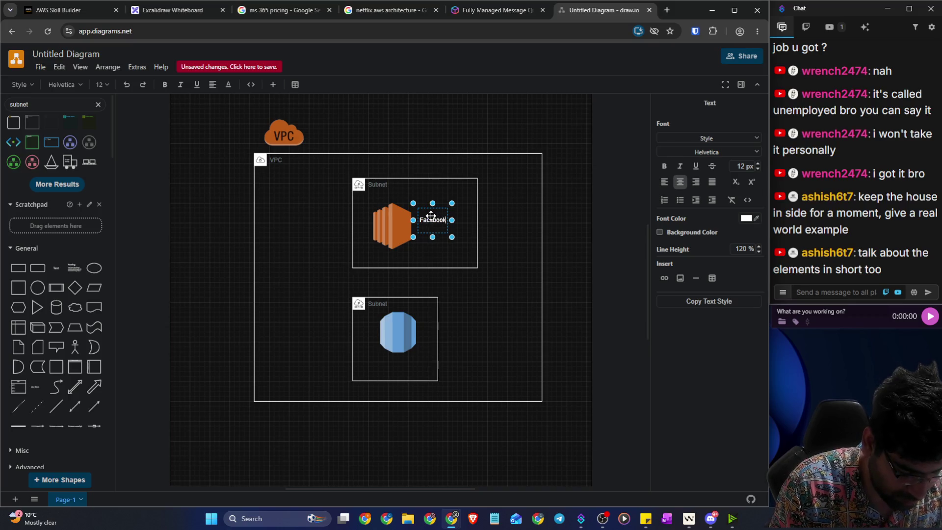
pyautogui.press('Return')
pyautogui.write('website')
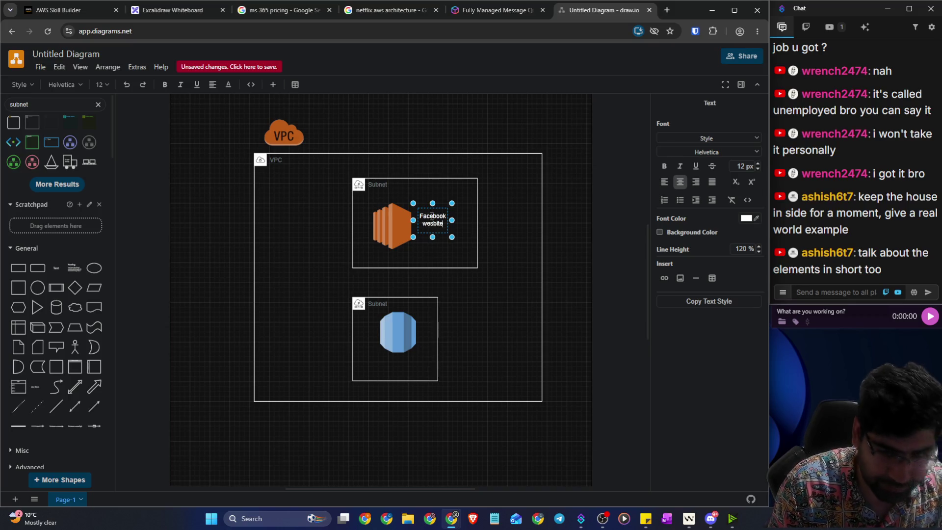
pyautogui.click(484, 255)
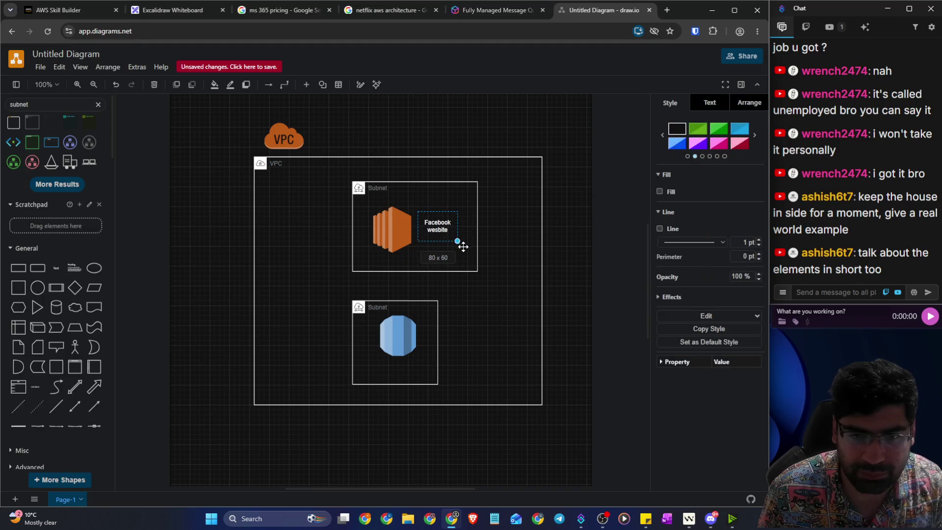
pyautogui.click(484, 255)
pyautogui.doubleClick(432, 225)
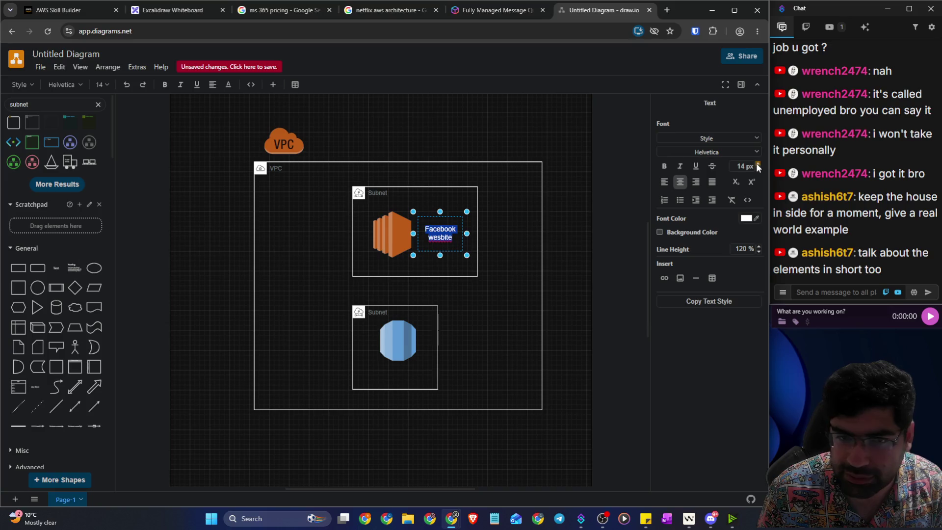
pyautogui.click(569, 231)
pyautogui.click(569, 231)
pyautogui.click(376, 232)
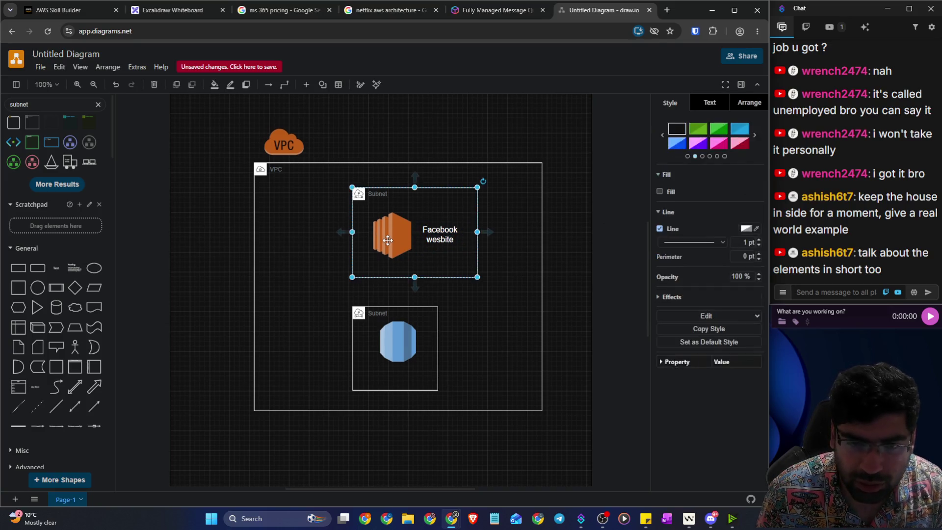
# Step: Add a new line 'EC2 server' under 'website' in the label
pyautogui.doubleClick(455, 238)
pyautogui.click(454, 238)
pyautogui.press('Return')
pyautogui.write('on')
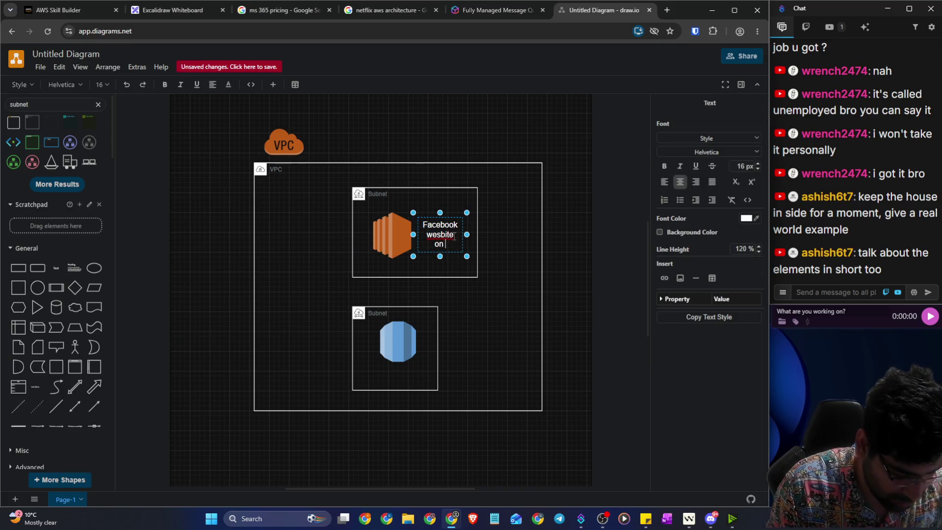
pyautogui.write('EC@ server')
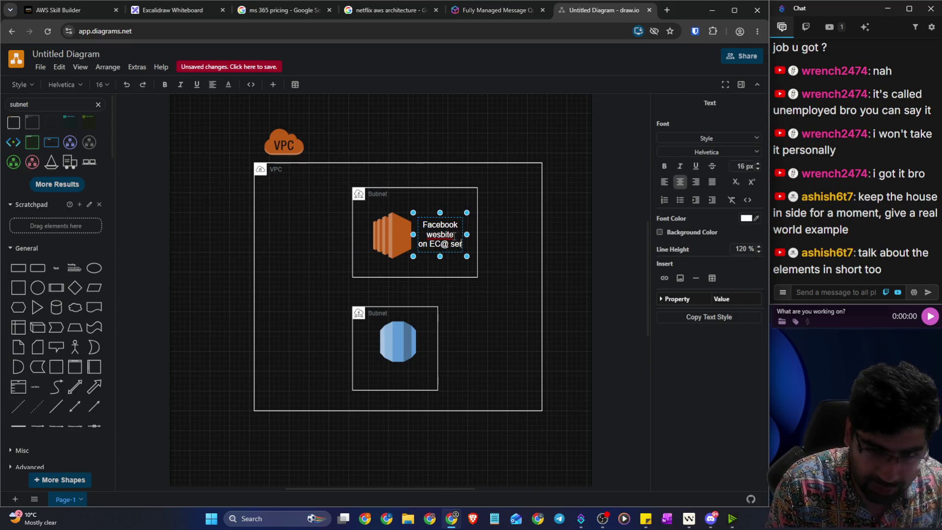
pyautogui.press('BackSpace')
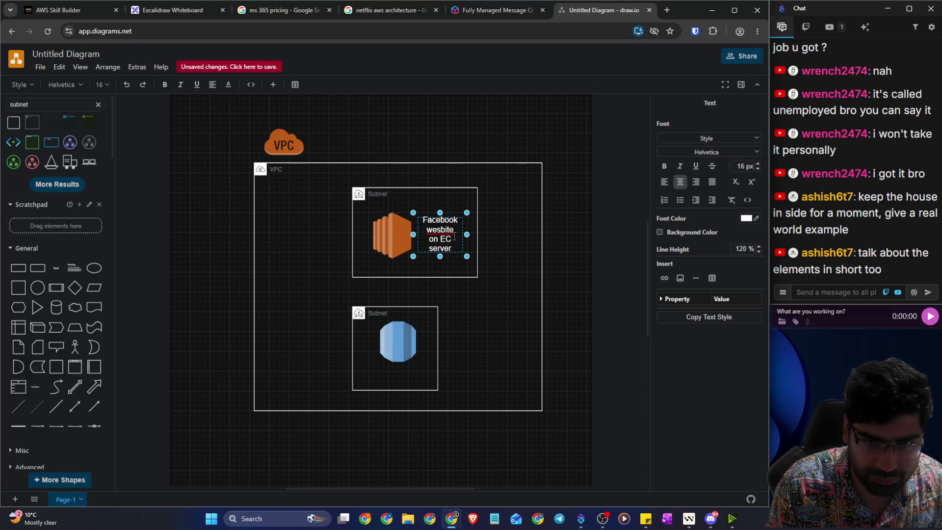
pyautogui.write('2')
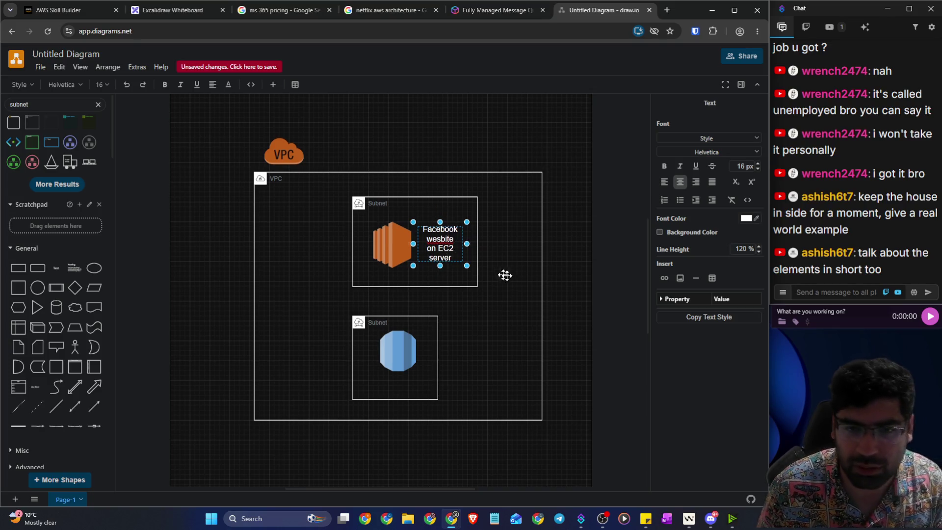
pyautogui.click(571, 294)
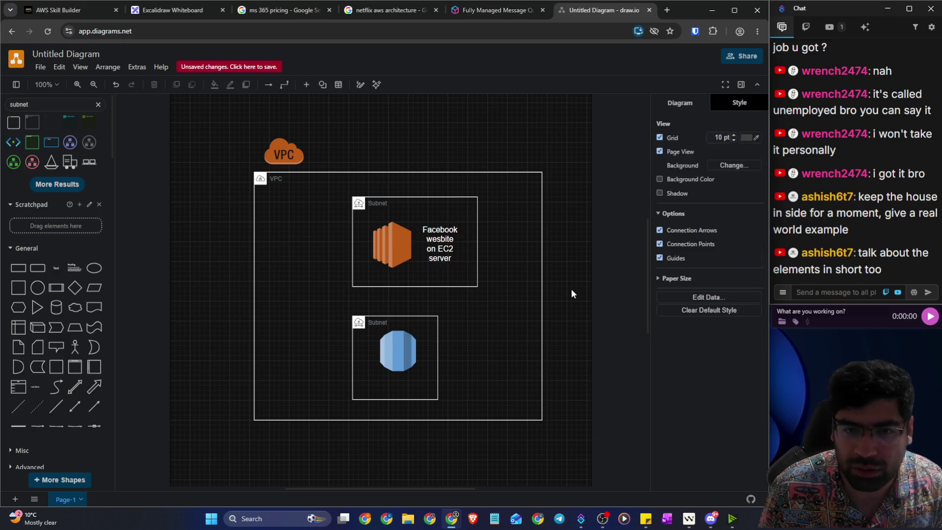
# Step: Enlarge the lower subnet, and make the upper subnet slightly wider and shorter
pyautogui.click(429, 351)
pyautogui.moveTo(438, 317); pyautogui.dragTo(488, 310)
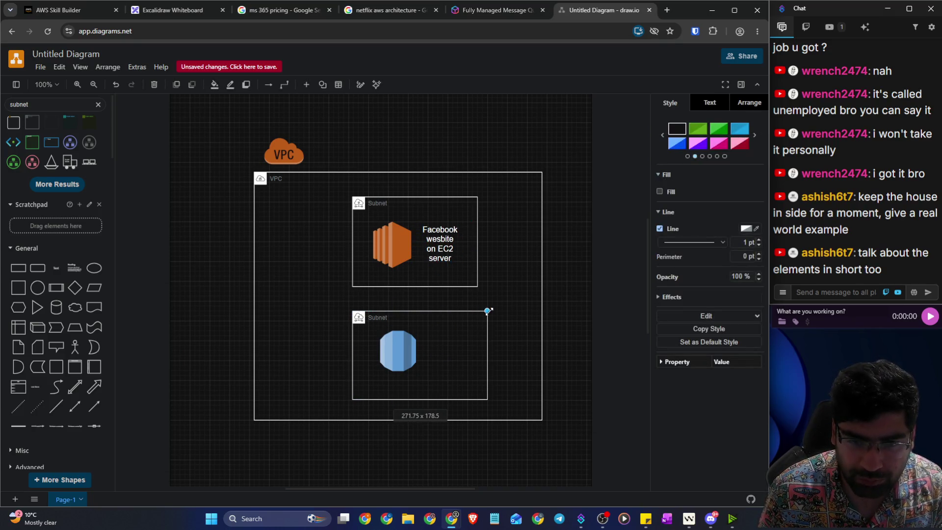
pyautogui.click(582, 327)
pyautogui.click(425, 278)
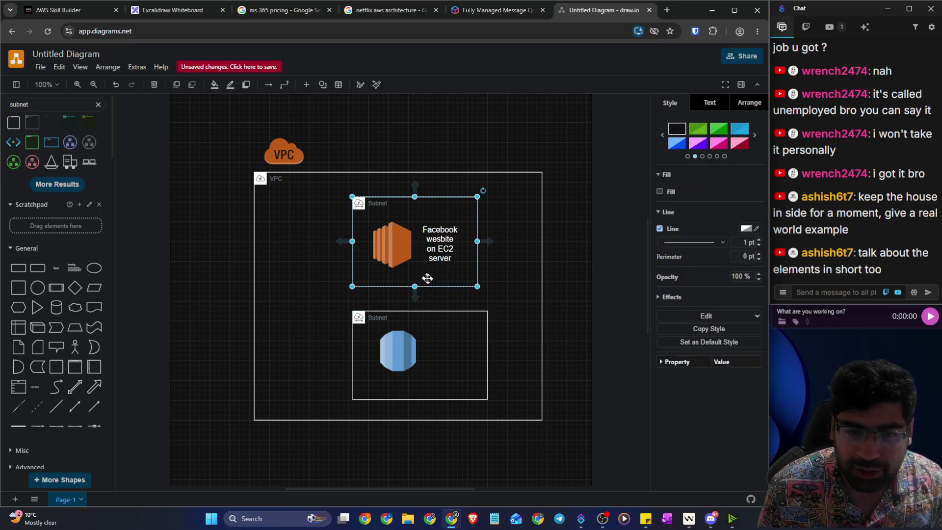
pyautogui.moveTo(478, 286); pyautogui.dragTo(482, 281)
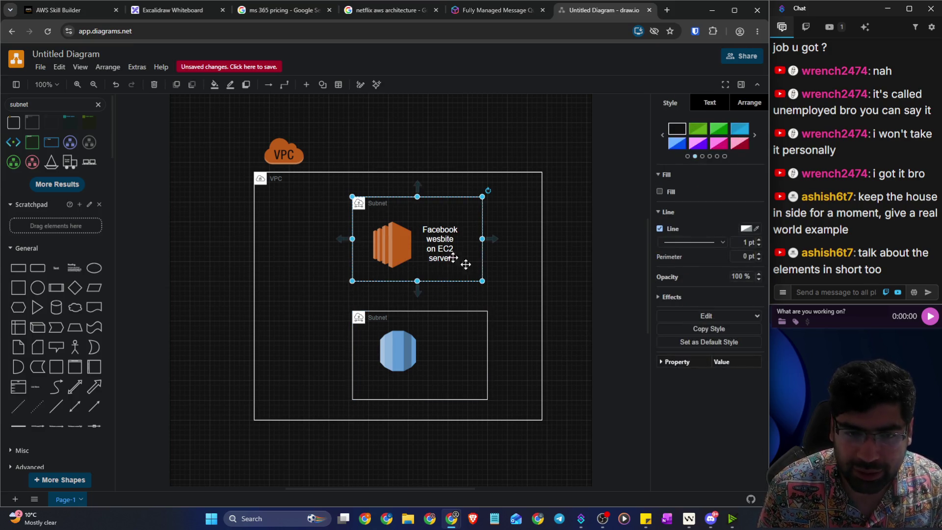
# Step: Retitle the upper subnet 'Public subnet' in white font, then begin typing 'Private' for the lower one
pyautogui.doubleClick(379, 204)
pyautogui.write('Public s')
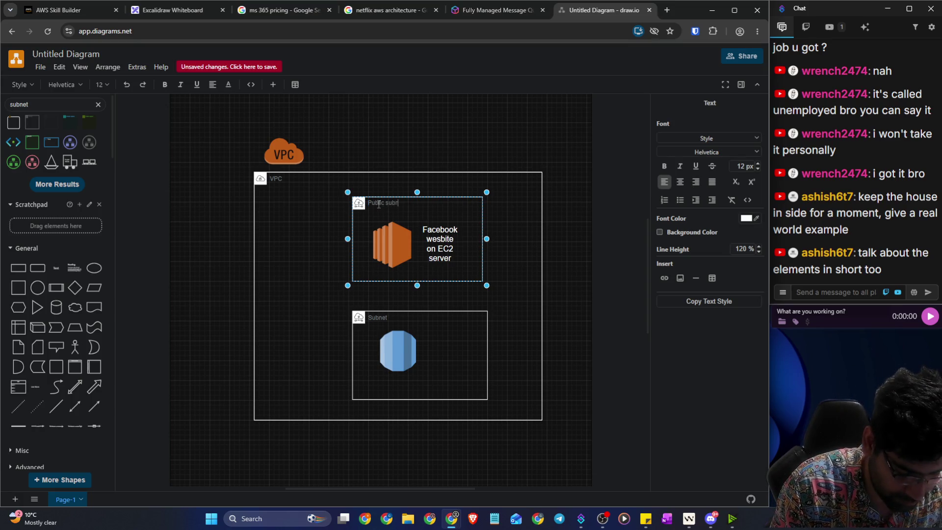
pyautogui.click(420, 205)
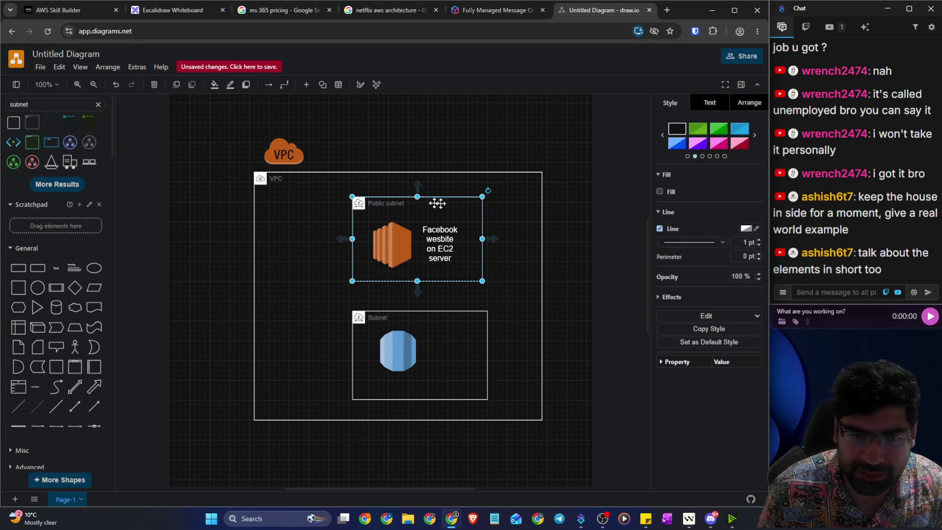
pyautogui.doubleClick(384, 205)
pyautogui.click(747, 218)
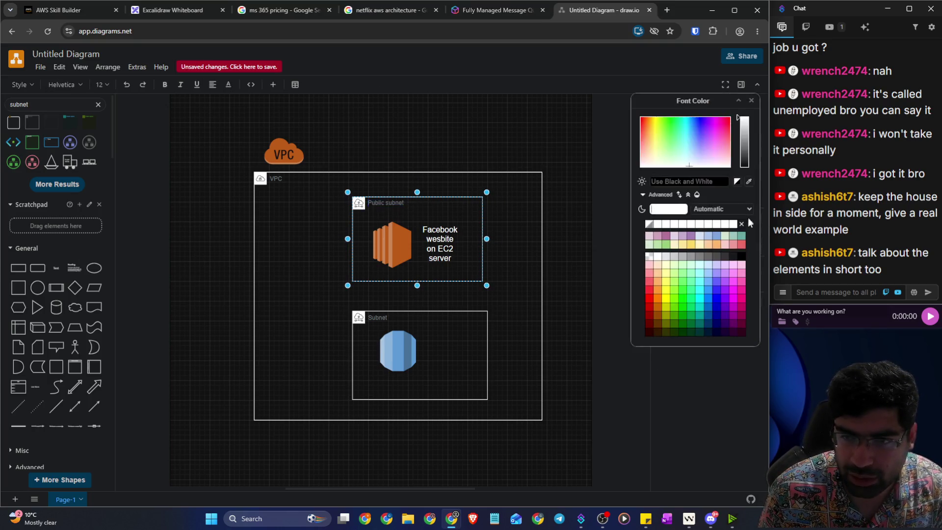
pyautogui.click(662, 225)
pyautogui.click(555, 244)
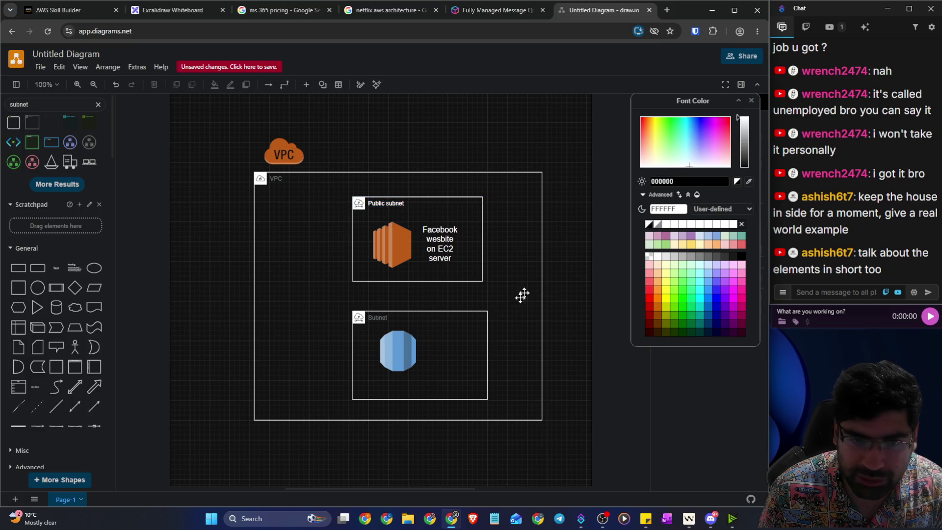
pyautogui.doubleClick(381, 317)
pyautogui.write('Private s')
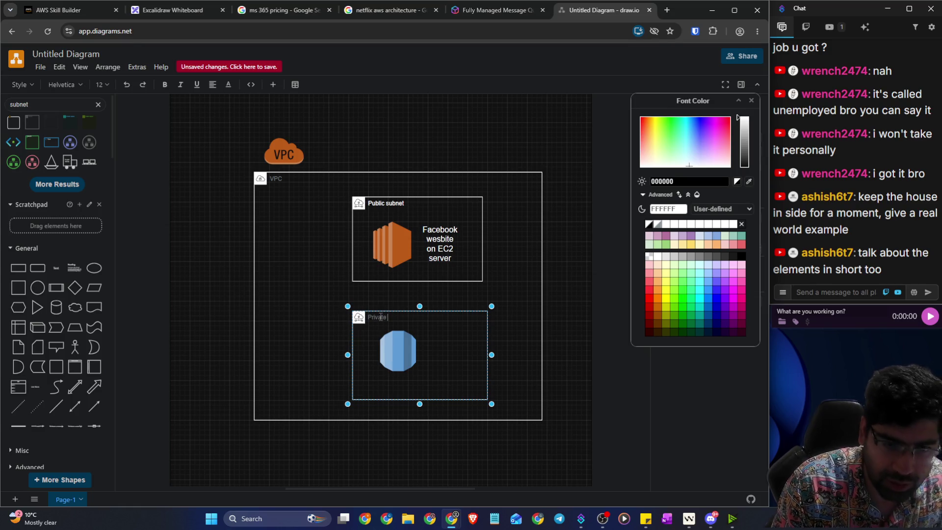
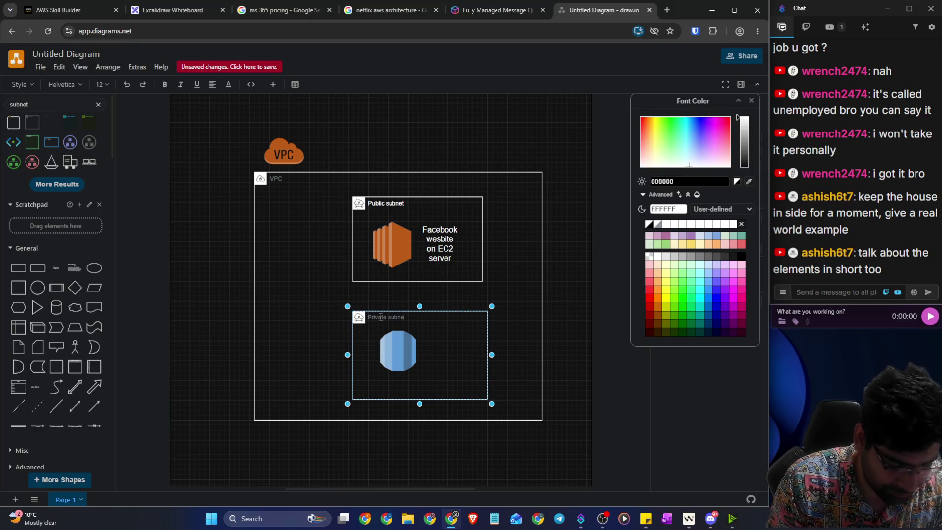
# Step: Make the Private subnet title text white
pyautogui.tripleClick(381, 317)
pyautogui.click(665, 229)
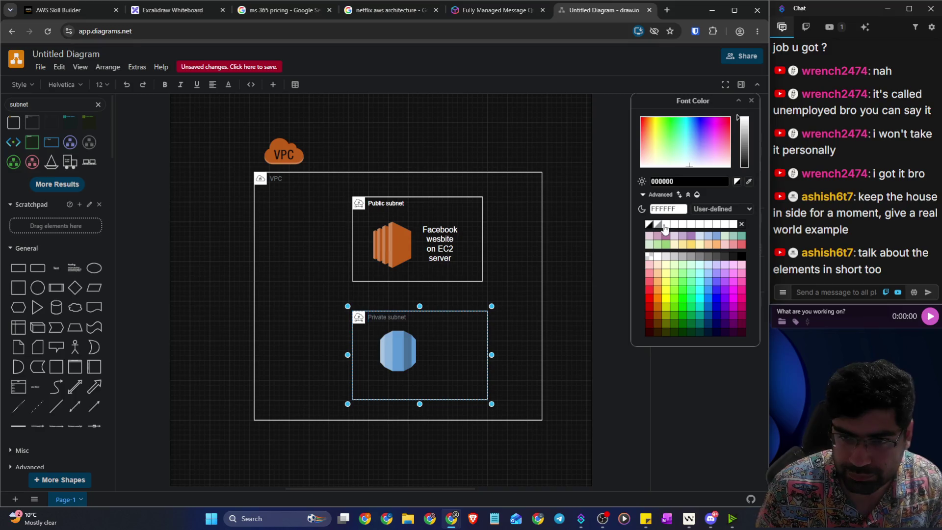
pyautogui.doubleClick(415, 318)
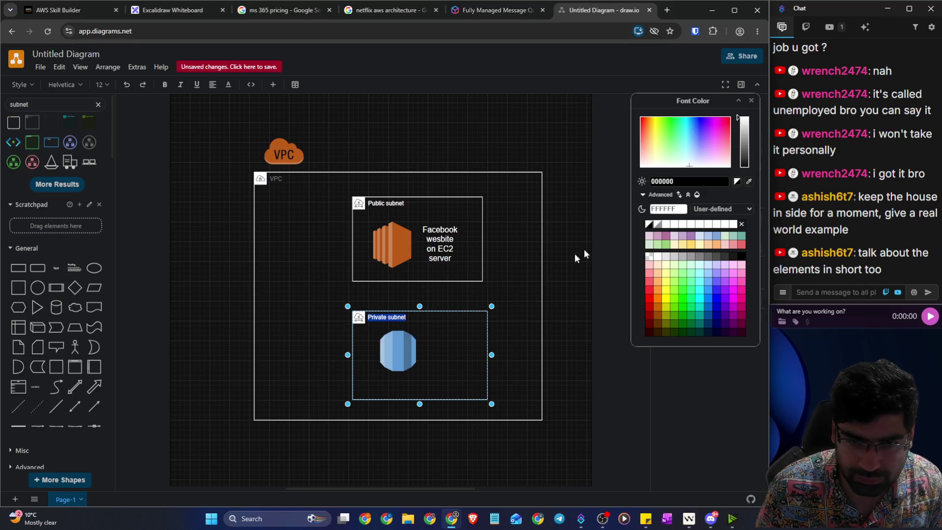
pyautogui.click(667, 228)
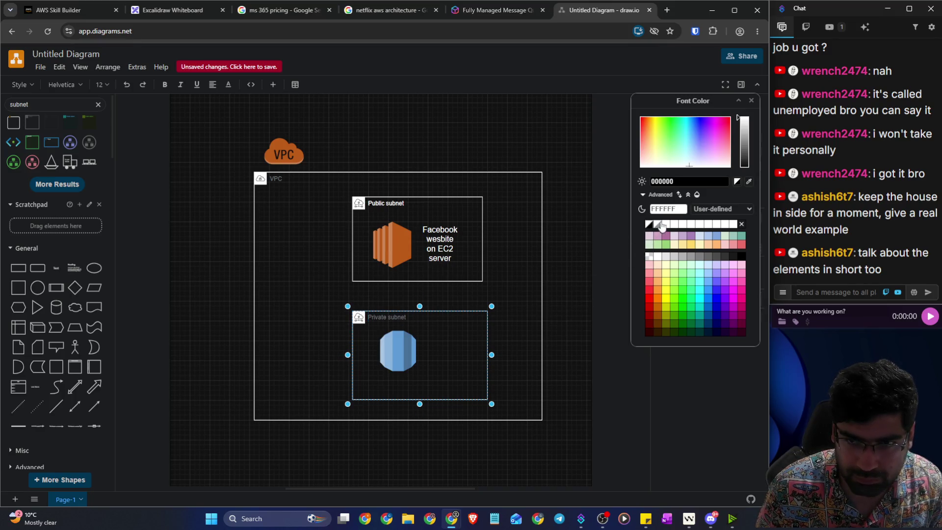
pyautogui.click(751, 100)
pyautogui.click(407, 318)
pyautogui.doubleClick(407, 318)
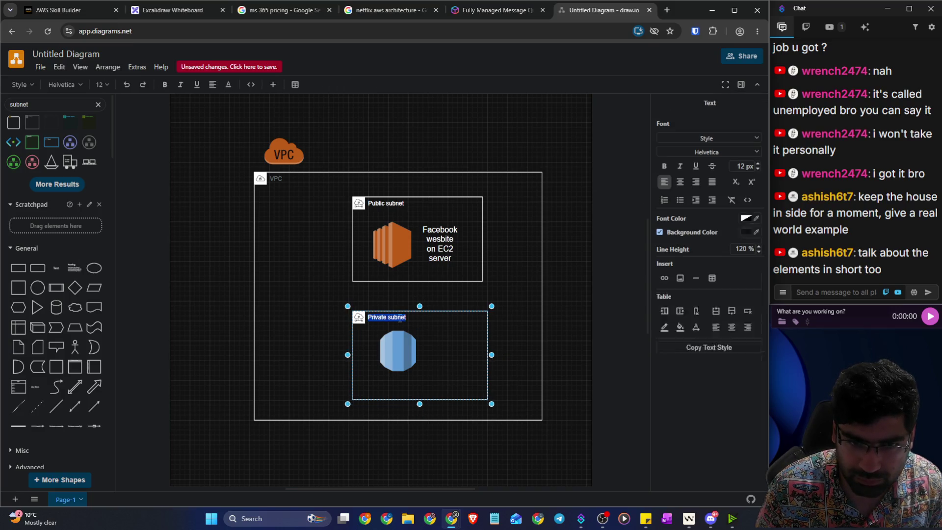
pyautogui.click(746, 219)
pyautogui.click(568, 348)
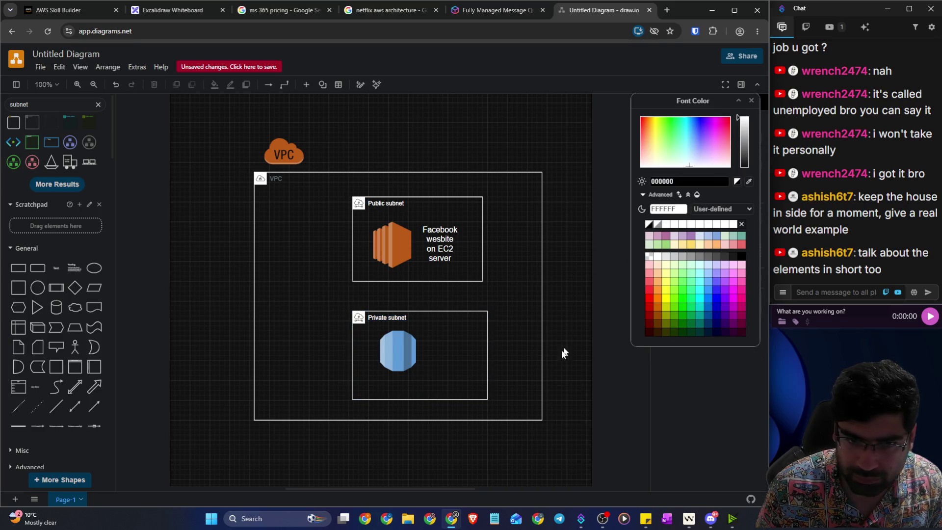
# Step: Copy the EC2 server label beside the database icon and retype it as 'Facebook database'
pyautogui.click(450, 334)
pyautogui.click(435, 253)
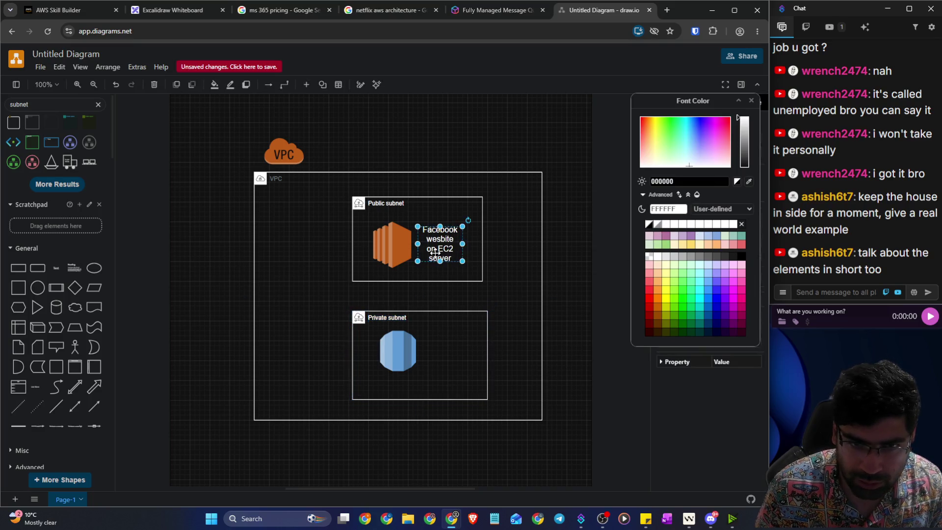
pyautogui.hotkey('ctrl', 'c')
pyautogui.click(446, 353)
pyautogui.hotkey('ctrl', 'v')
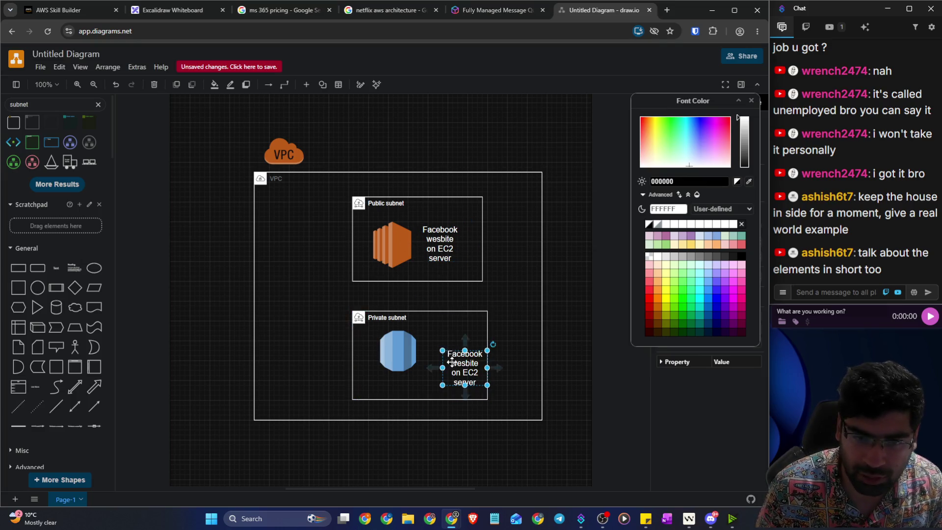
pyautogui.doubleClick(440, 347)
pyautogui.click(450, 349)
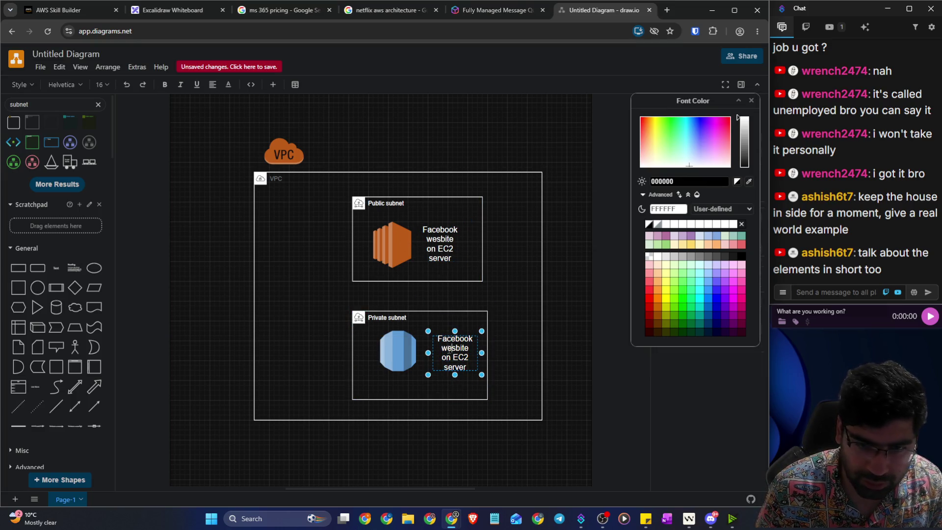
pyautogui.moveTo(445, 349); pyautogui.dragTo(474, 370)
pyautogui.write('databse')
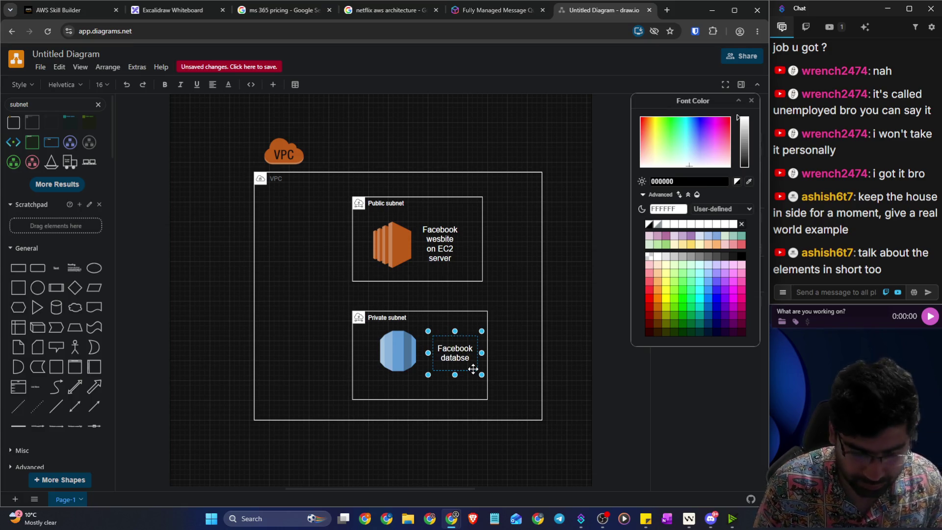
pyautogui.press('BackSpace')
pyautogui.press('BackSpace')
pyautogui.write('ase')
pyautogui.scroll(-1, 539, 368)
pyautogui.click(584, 375)
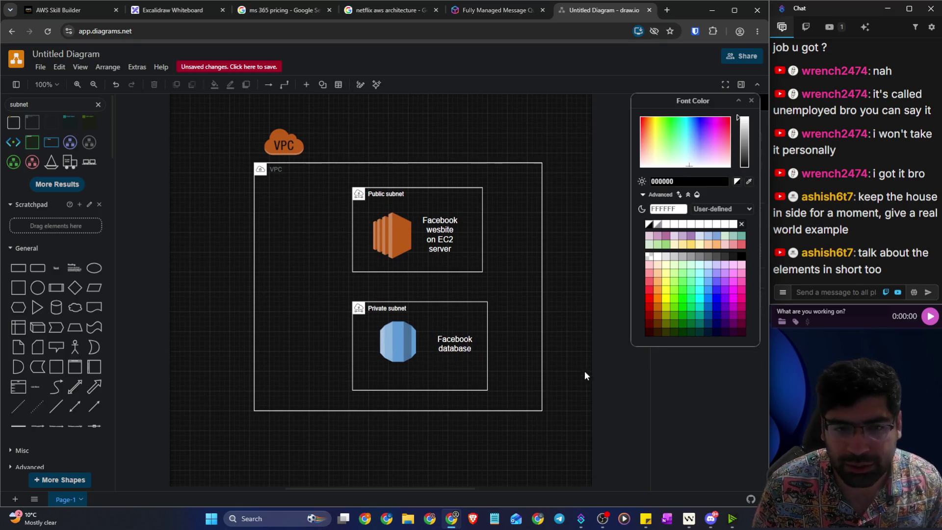
pyautogui.click(751, 100)
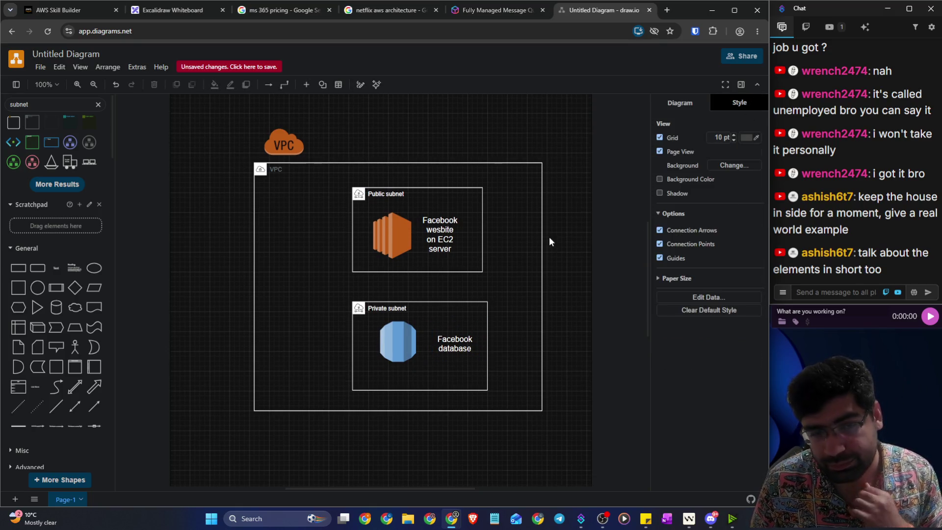
# Step: Narrow the VPC box by moving its left edge to the right
pyautogui.click(255, 237)
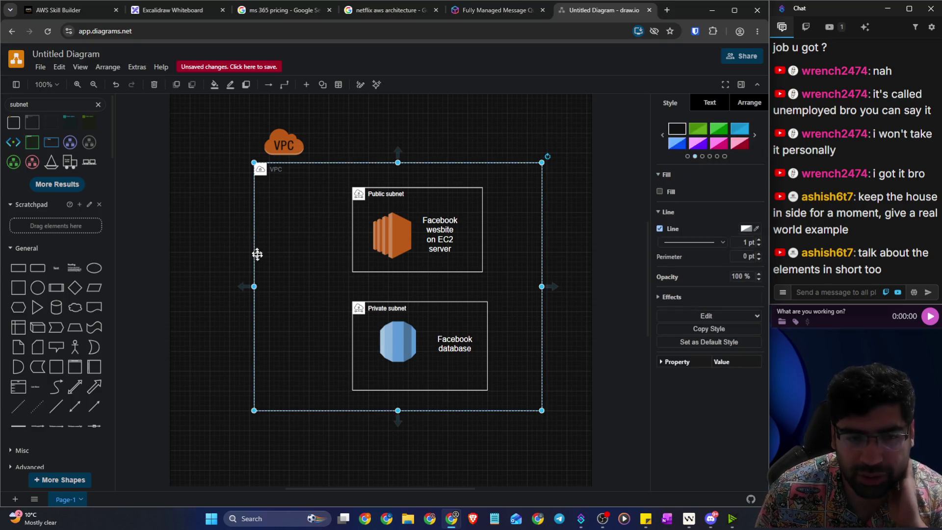
pyautogui.moveTo(256, 286); pyautogui.dragTo(283, 286)
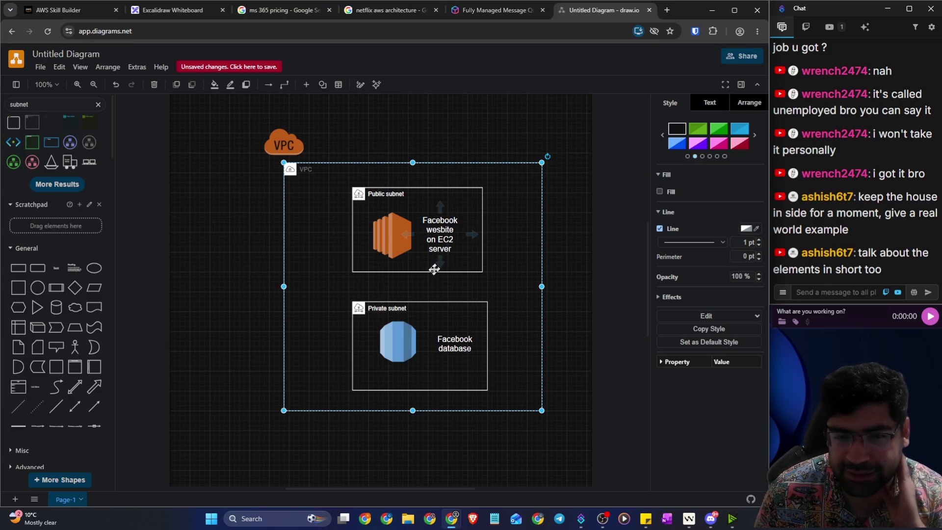
pyautogui.click(412, 271)
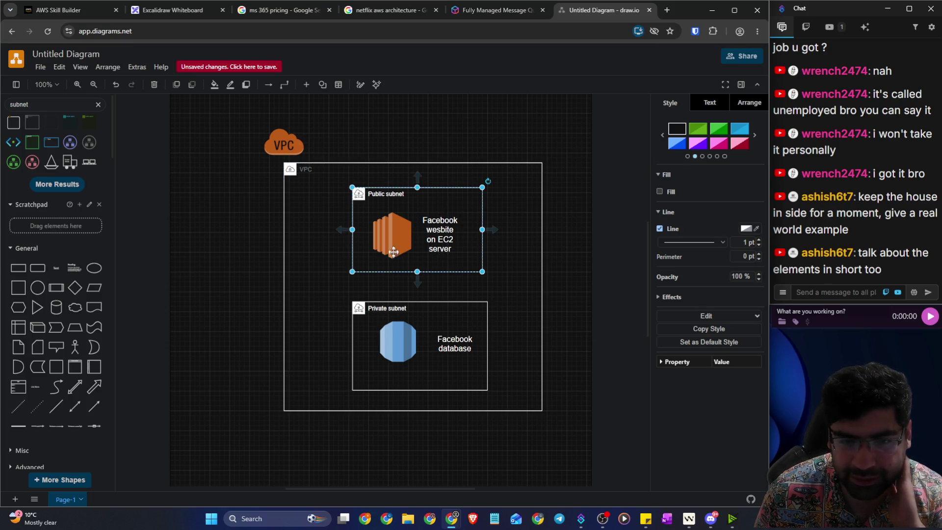
pyautogui.click(379, 236)
pyautogui.rightClick(442, 187)
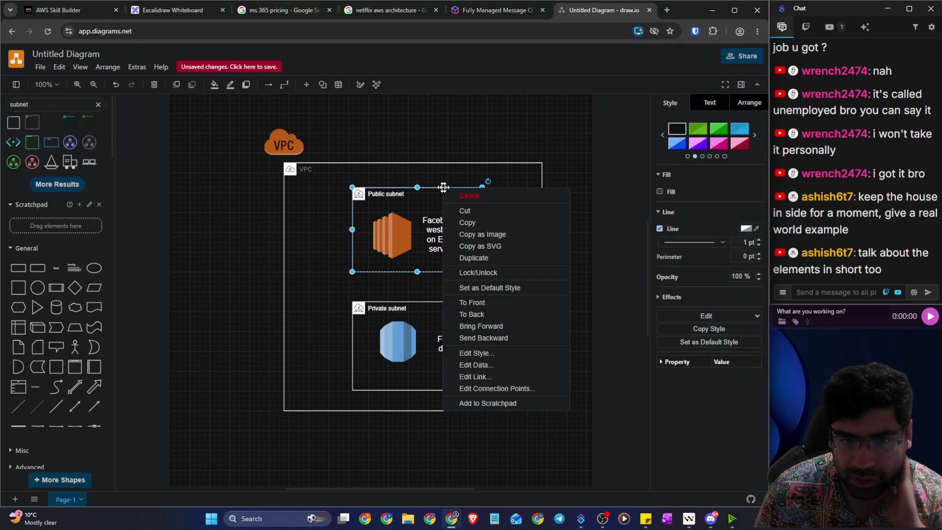
pyautogui.click(490, 338)
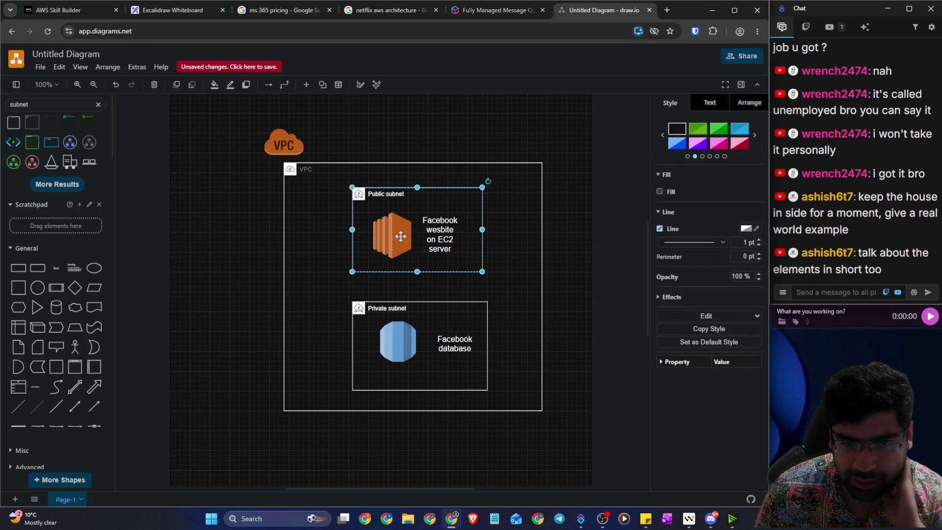
# Step: Send the Public subnet box to the back, then draw an arrow out from the EC2 server
pyautogui.click(560, 295)
pyautogui.click(387, 236)
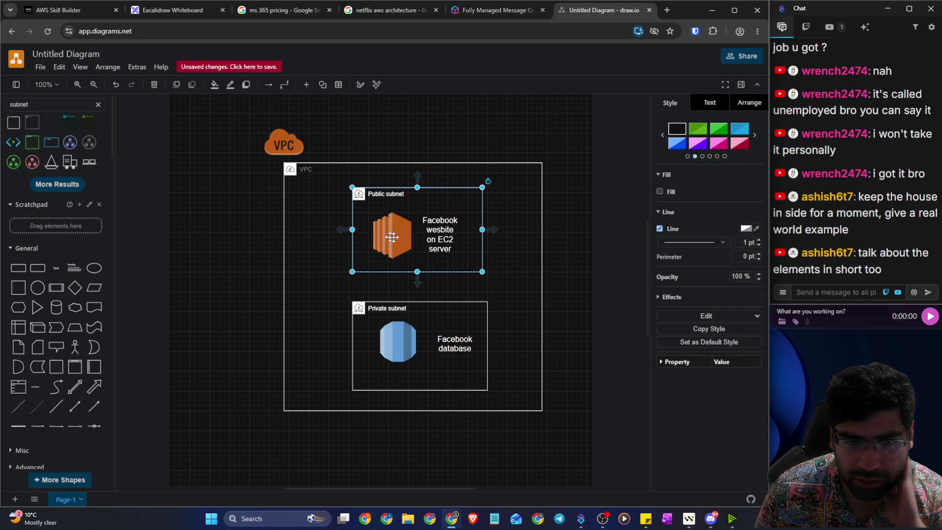
pyautogui.rightClick(482, 244)
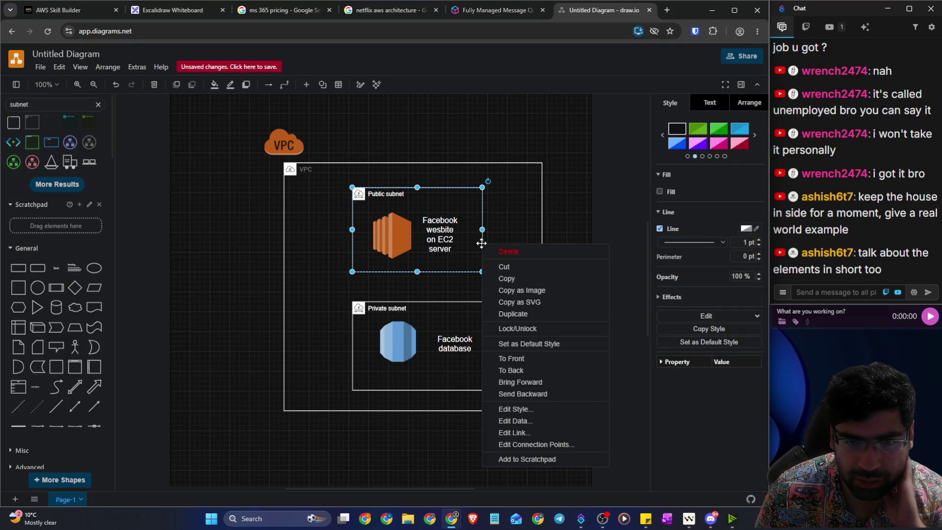
pyautogui.click(513, 372)
pyautogui.rightClick(481, 273)
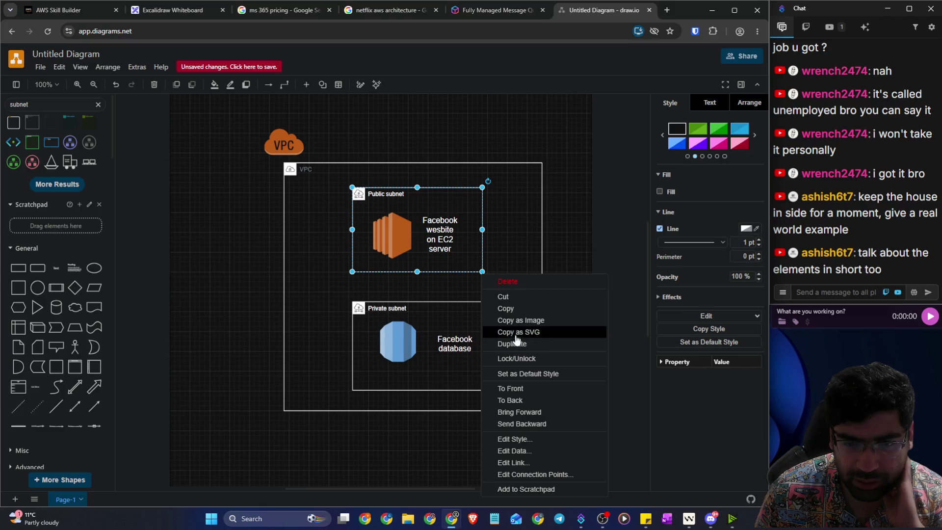
pyautogui.click(519, 400)
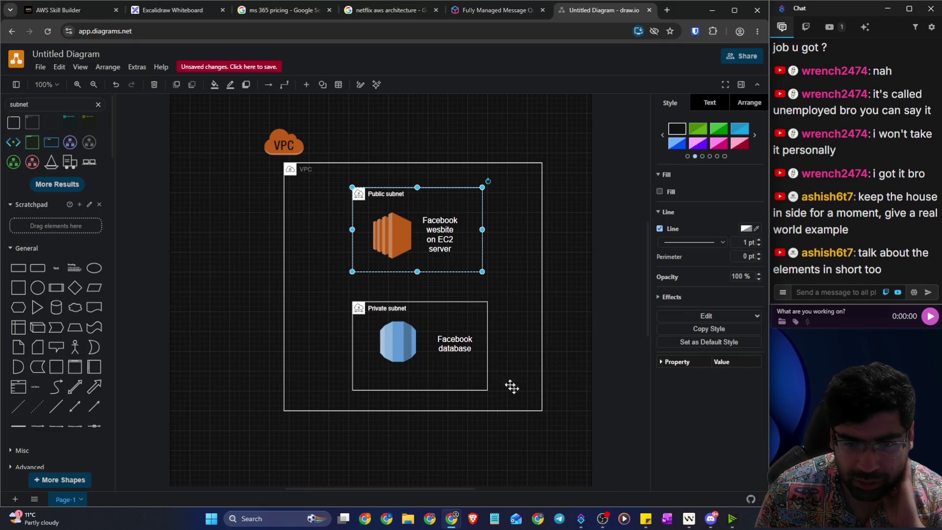
pyautogui.click(394, 257)
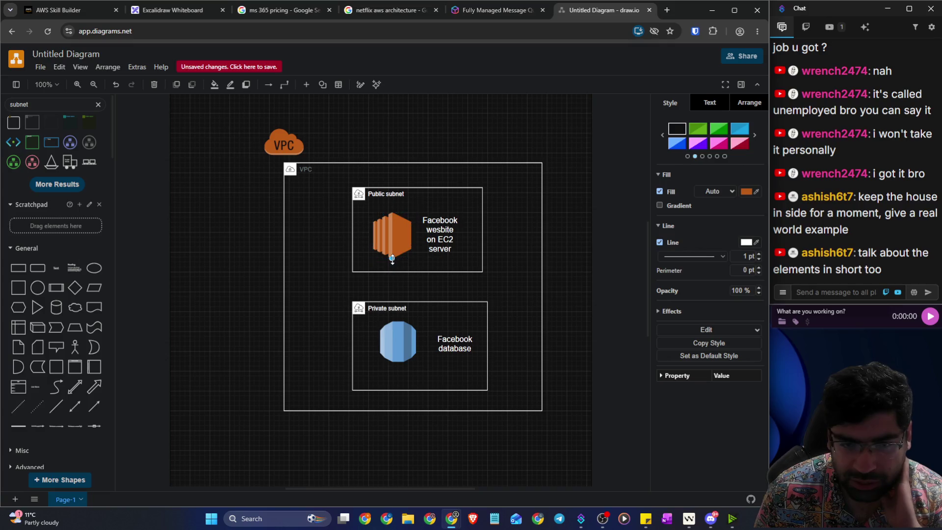
pyautogui.moveTo(392, 269)
pyautogui.mouseDown()
pyautogui.moveTo(391, 338)
pyautogui.moveTo(360, 293)
pyautogui.moveTo(442, 293)
pyautogui.moveTo(392, 246)
pyautogui.moveTo(532, 260)
pyautogui.moveTo(543, 278)
pyautogui.moveTo(572, 279)
pyautogui.mouseUp()
# Step: Send the Private subnet box and the database icon to the back
pyautogui.click(373, 333)
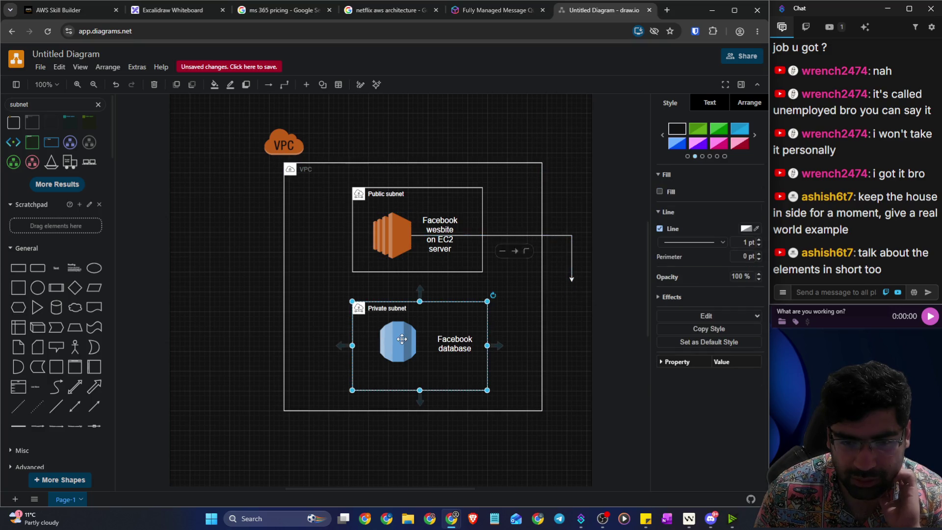
pyautogui.rightClick(435, 304)
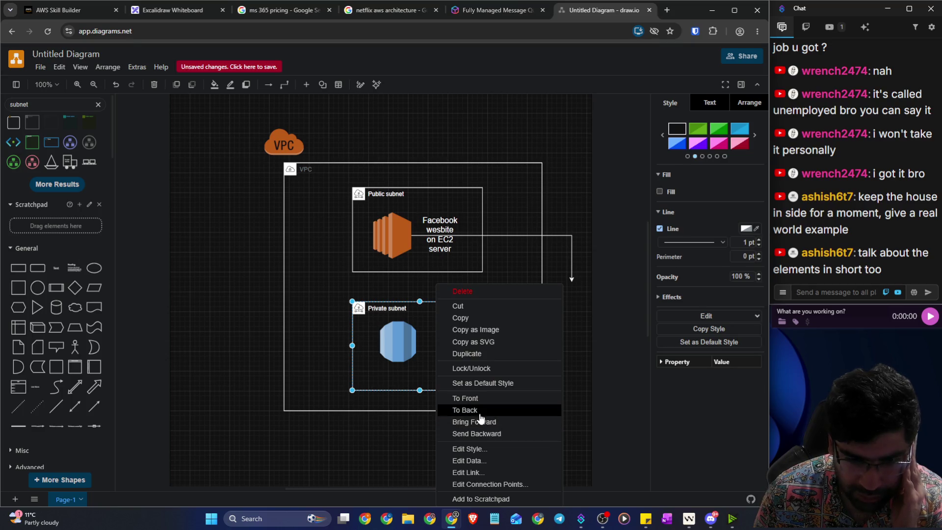
pyautogui.click(478, 410)
pyautogui.rightClick(401, 340)
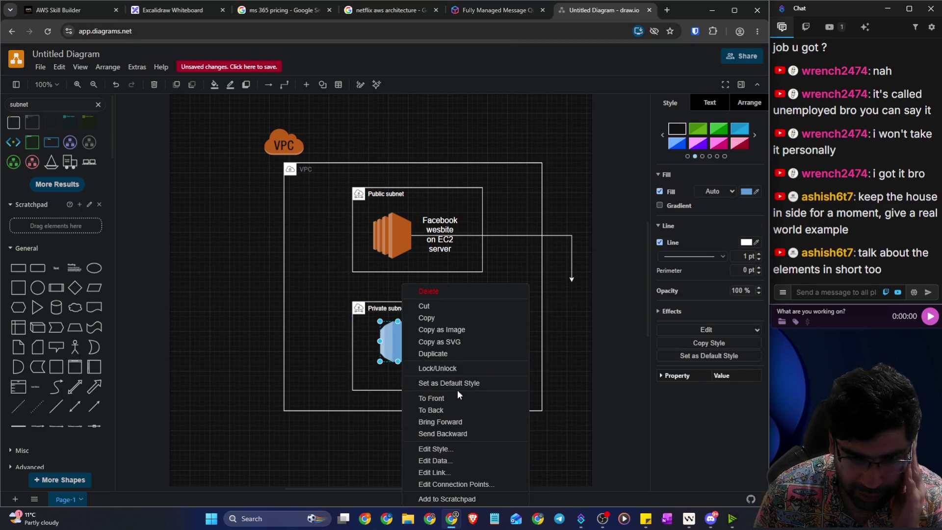
pyautogui.click(449, 411)
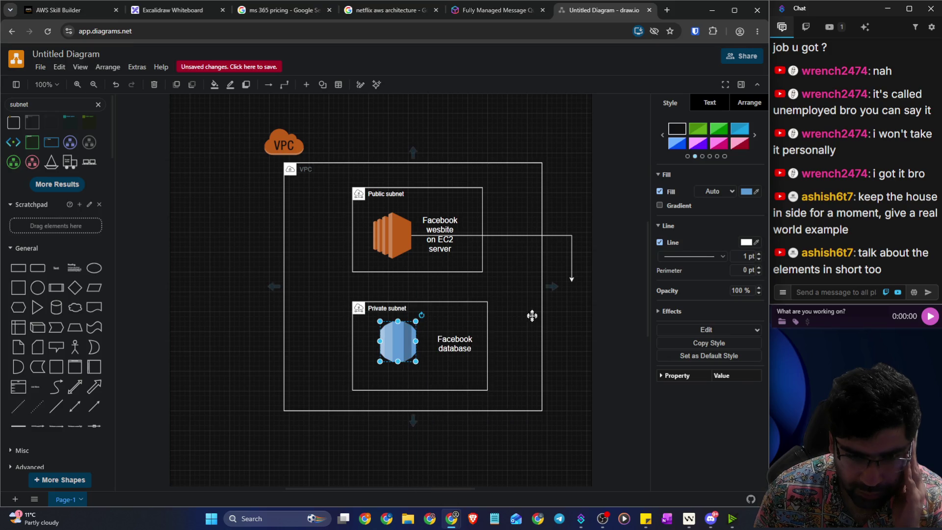
# Step: Attach the end of the EC2 server's arrow to the database icon
pyautogui.click(572, 282)
pyautogui.moveTo(572, 282)
pyautogui.mouseDown()
pyautogui.moveTo(417, 316)
pyautogui.moveTo(401, 327)
pyautogui.moveTo(400, 349)
pyautogui.mouseUp()
pyautogui.click(571, 346)
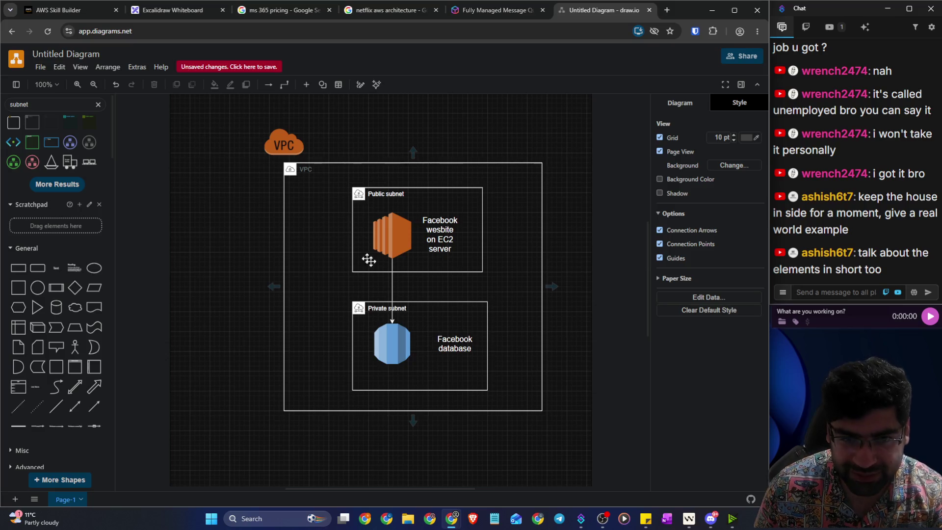
pyautogui.click(324, 167)
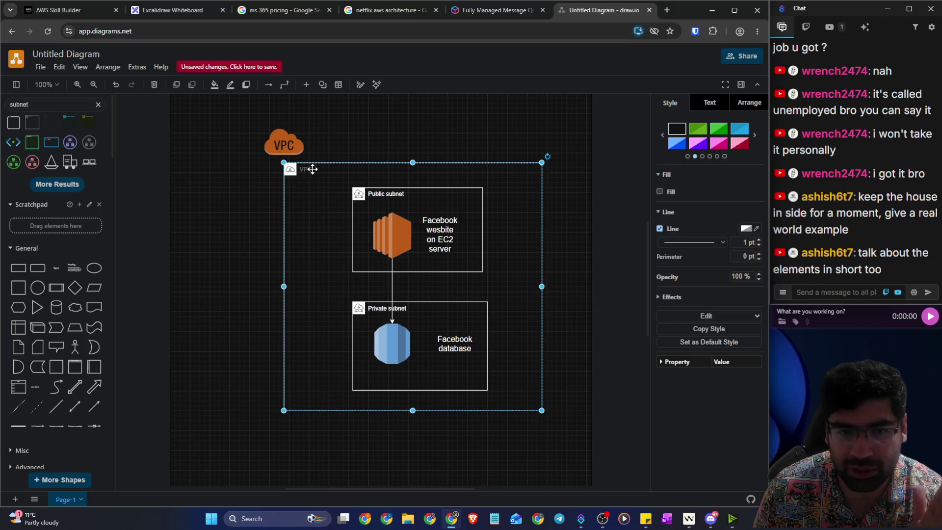
# Step: Set the VPC container label's font colour to white (FFFFFF)
pyautogui.doubleClick(309, 170)
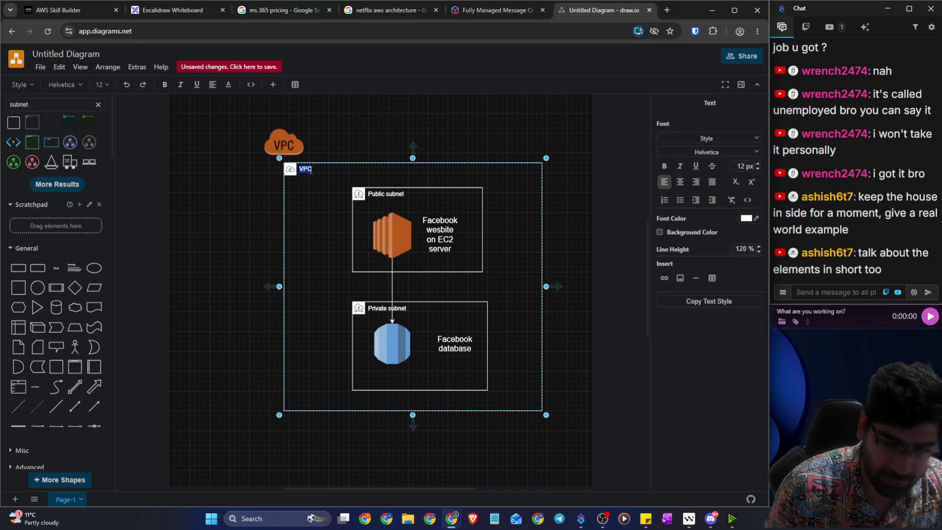
pyautogui.click(755, 220)
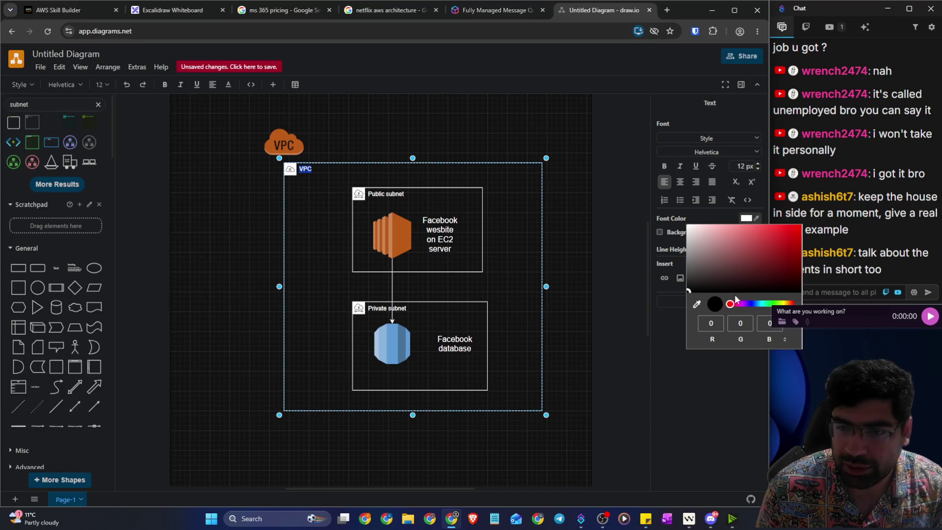
pyautogui.click(706, 222)
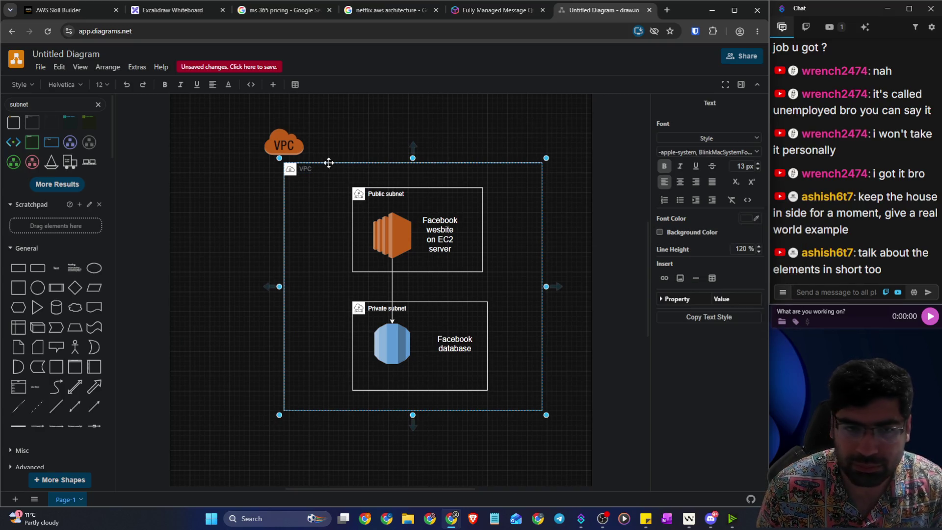
pyautogui.click(312, 170)
pyautogui.doubleClick(312, 170)
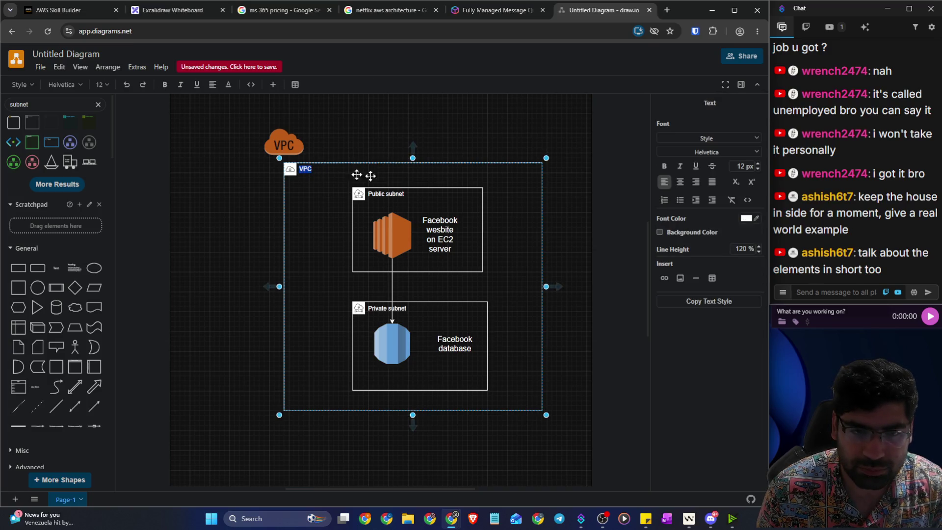
pyautogui.click(745, 219)
pyautogui.click(582, 211)
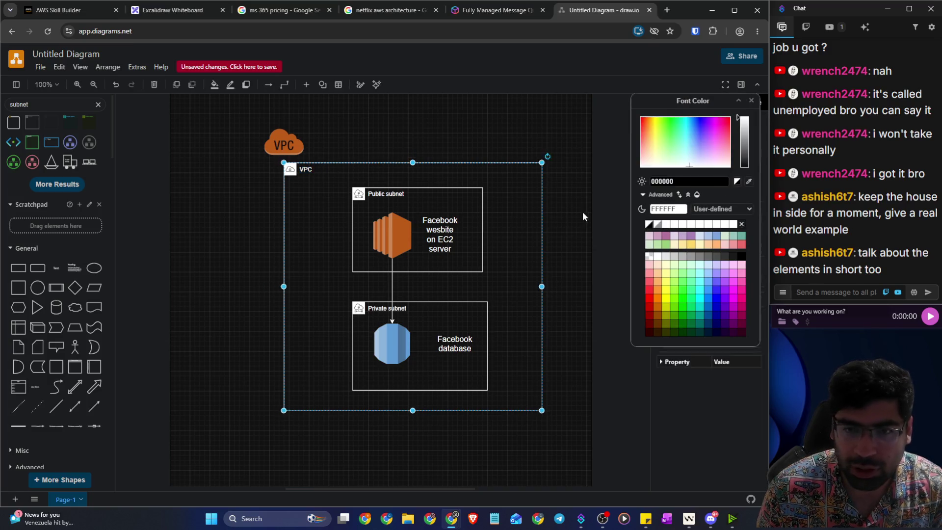
pyautogui.click(338, 168)
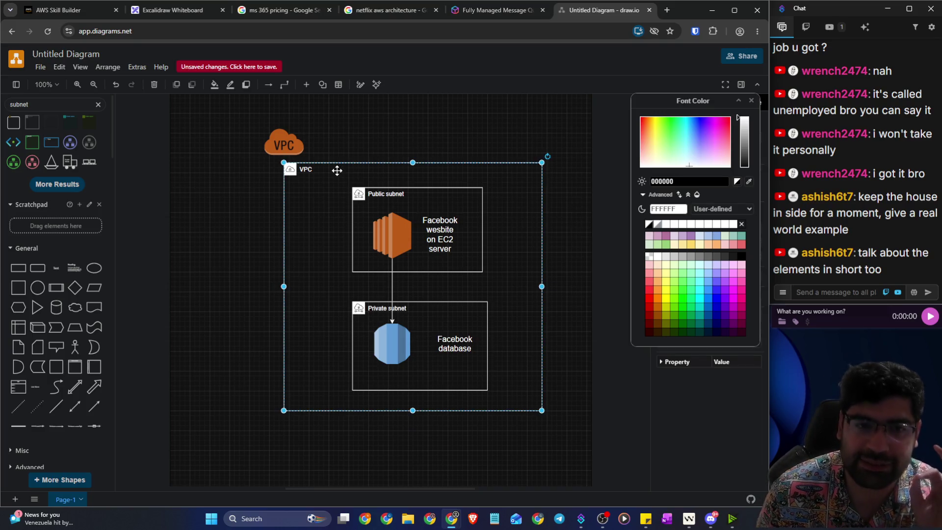
pyautogui.click(752, 101)
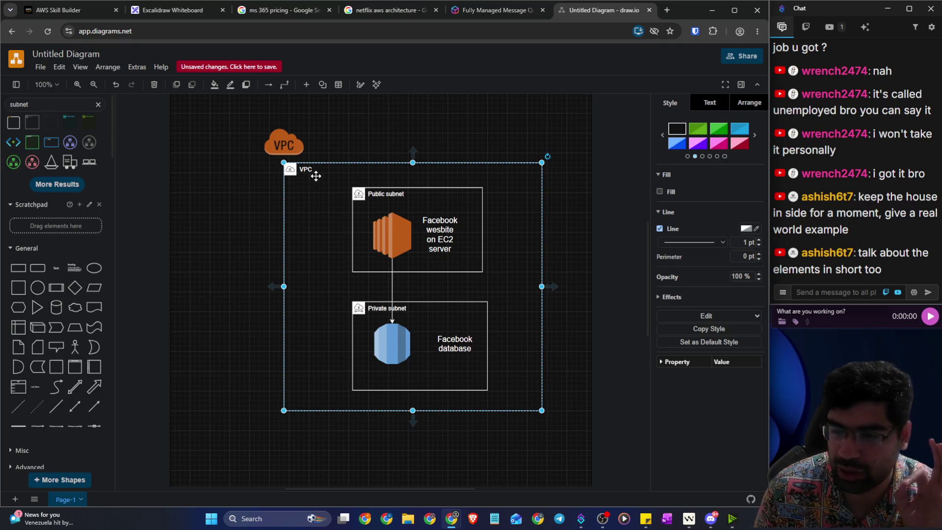
pyautogui.click(588, 236)
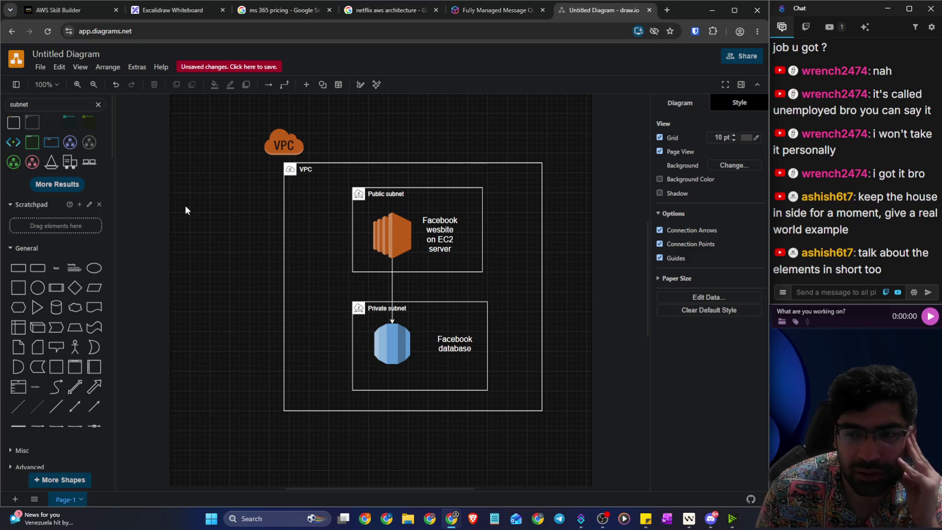
pyautogui.click(49, 105)
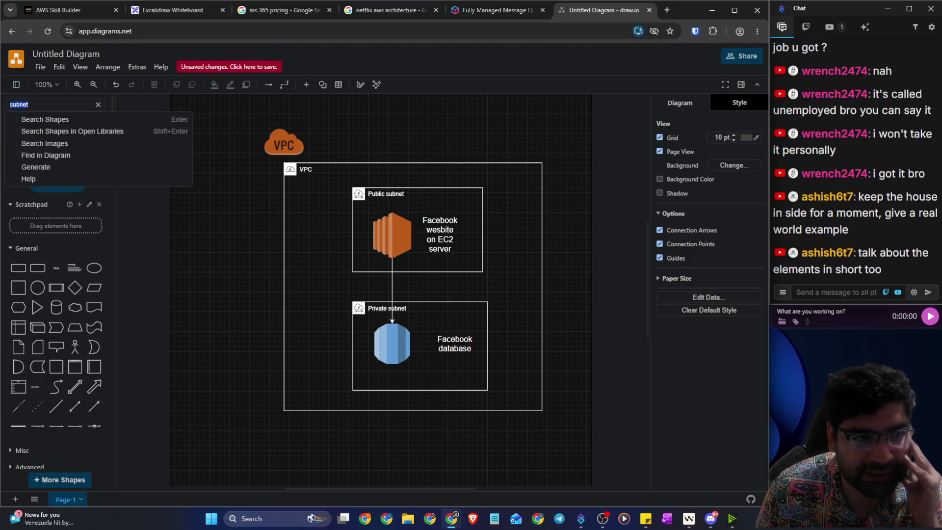
# Step: Find the 'user' shape, place it left of the VPC, and link it with an arrow
pyautogui.write('user')
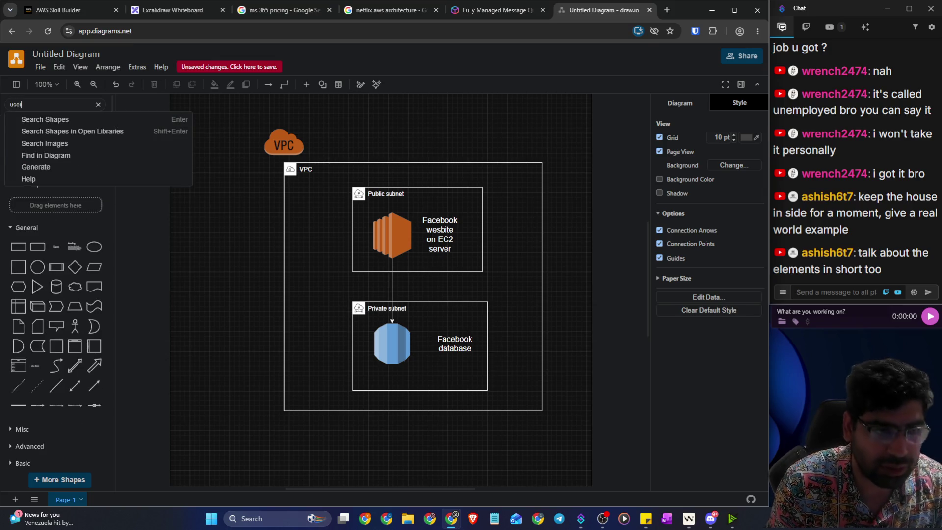
pyautogui.press('Return')
pyautogui.moveTo(32, 122)
pyautogui.mouseDown()
pyautogui.moveTo(234, 251)
pyautogui.moveTo(255, 232)
pyautogui.moveTo(275, 259)
pyautogui.moveTo(230, 266)
pyautogui.moveTo(288, 257)
pyautogui.moveTo(284, 242)
pyautogui.mouseUp()
pyautogui.click(312, 281)
pyautogui.moveTo(211, 261); pyautogui.dragTo(216, 295)
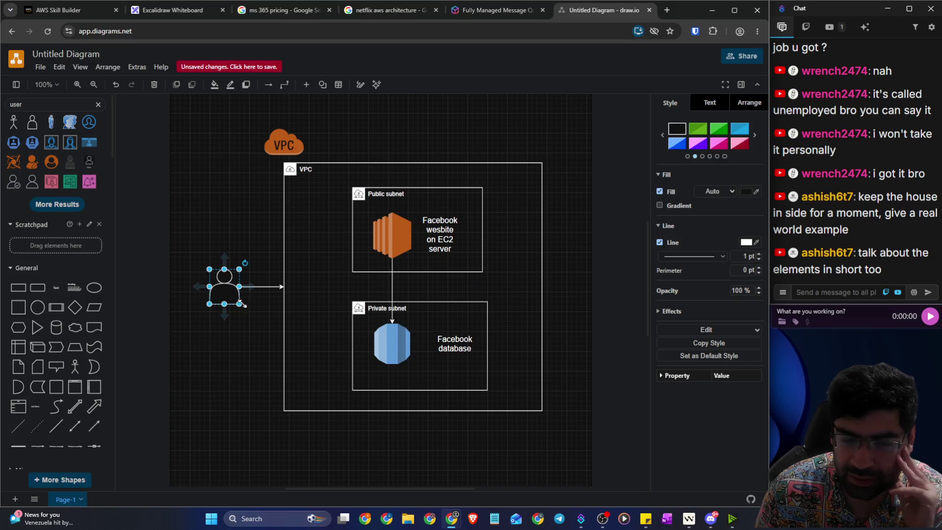
pyautogui.click(325, 305)
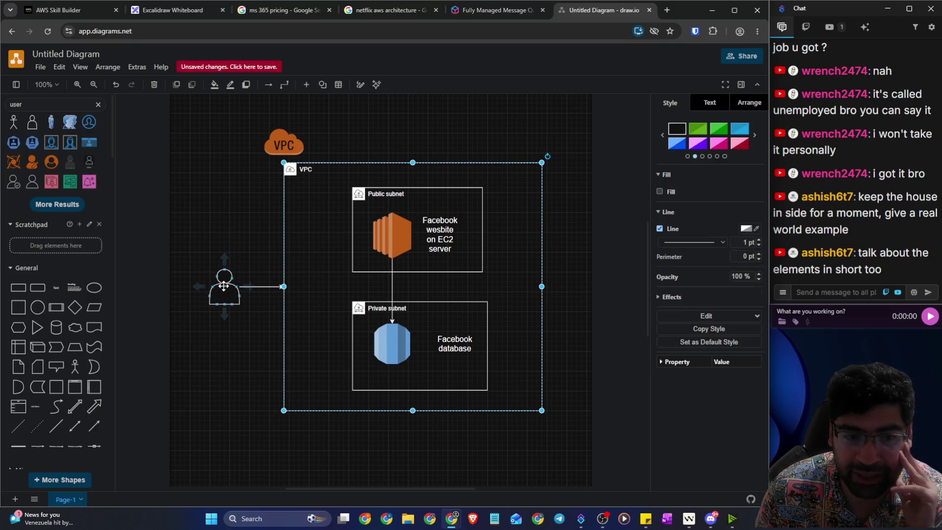
# Step: Remove the extra Actor figure and its connector from inside the VPC
pyautogui.moveTo(14, 121)
pyautogui.mouseDown()
pyautogui.moveTo(131, 129)
pyautogui.moveTo(307, 226)
pyautogui.moveTo(320, 247)
pyautogui.moveTo(361, 245)
pyautogui.moveTo(422, 265)
pyautogui.moveTo(385, 249)
pyautogui.mouseUp()
pyautogui.press('Delete')
pyautogui.click(320, 256)
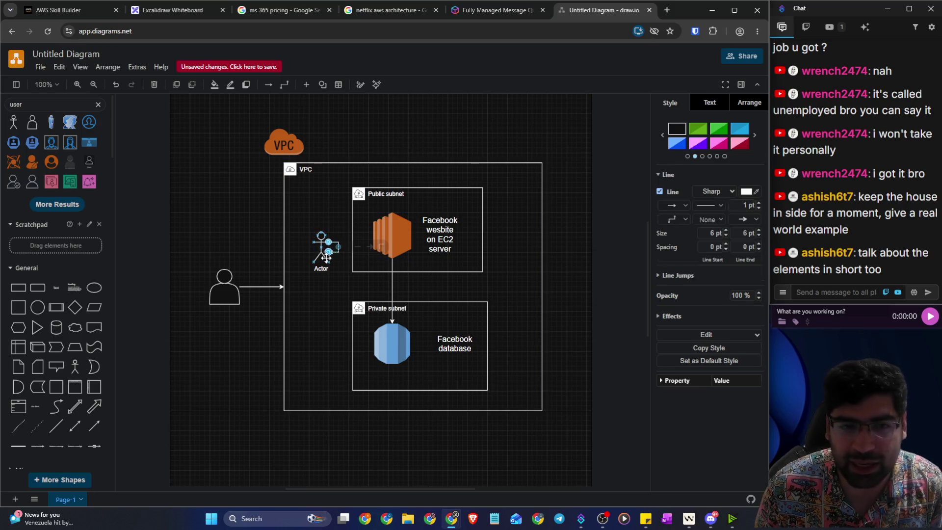
pyautogui.press('Delete')
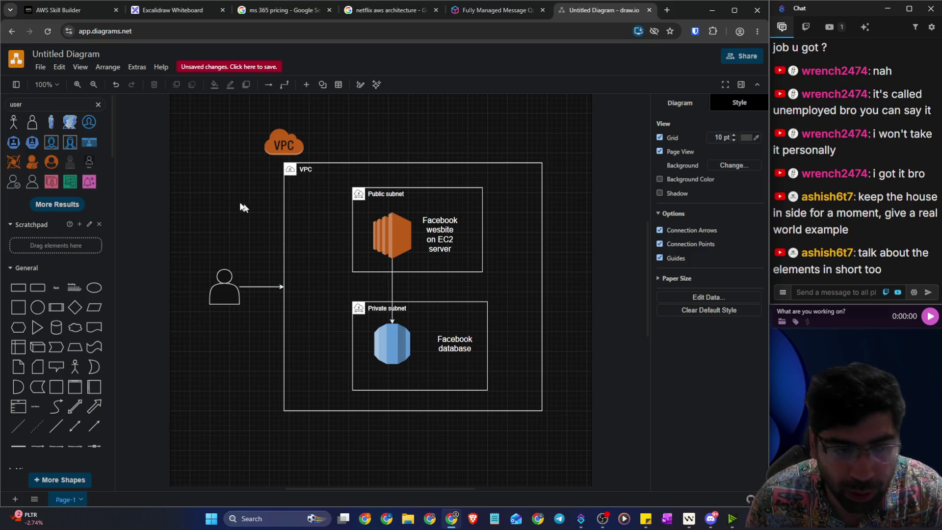
pyautogui.click(45, 103)
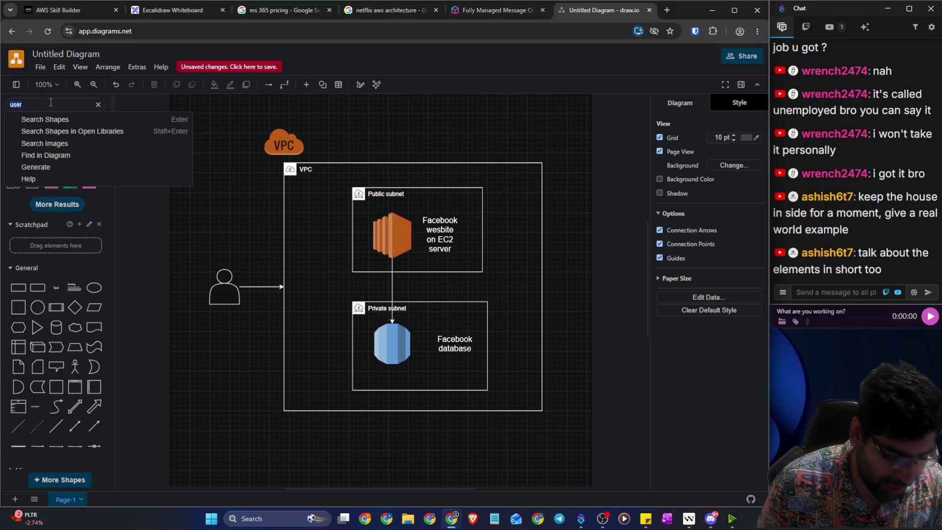
# Step: Find the purple VPC gateway shape and drop it on the VPC's left border
pyautogui.write('dateway')
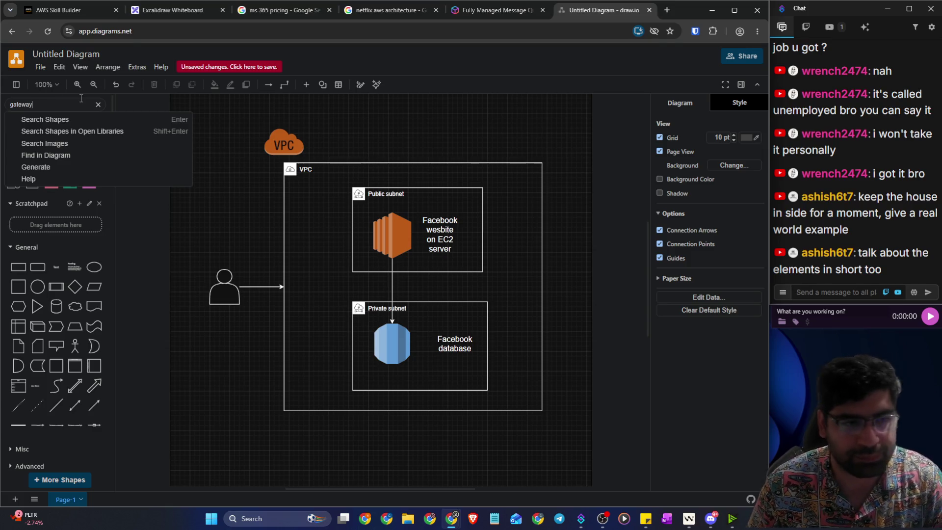
pyautogui.press('Return')
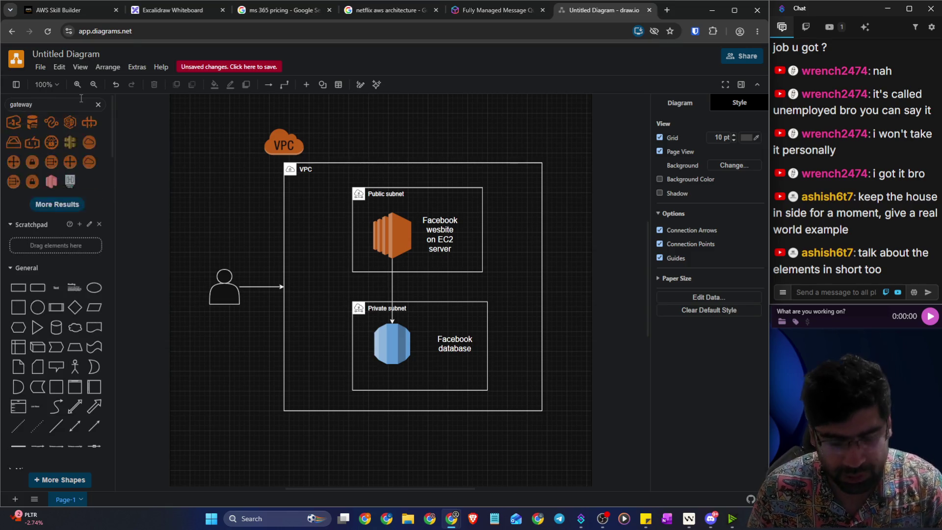
pyautogui.click(54, 107)
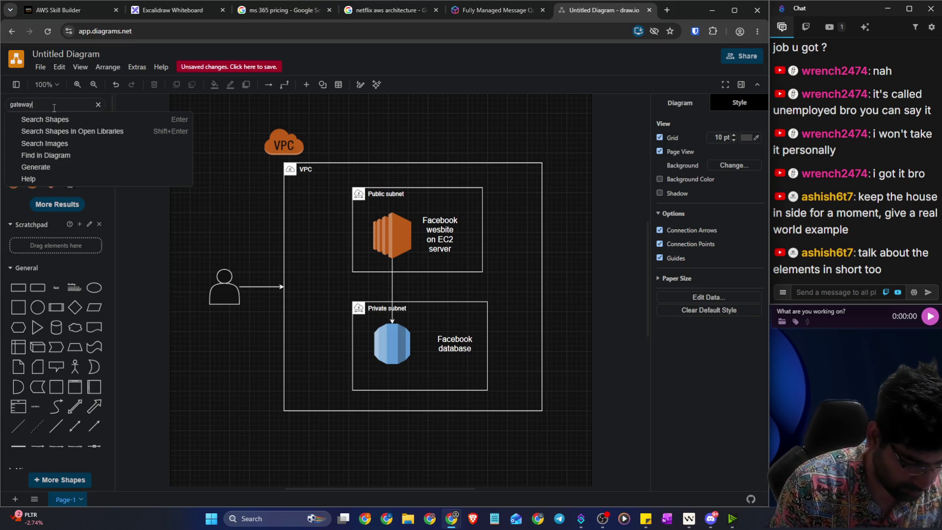
pyautogui.write('vpc')
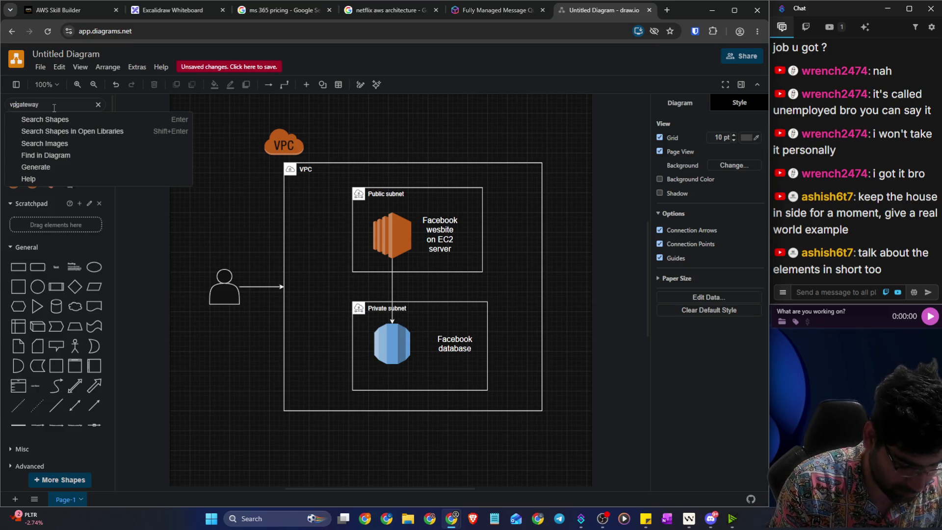
pyautogui.press('Return')
pyautogui.moveTo(89, 123)
pyautogui.mouseDown()
pyautogui.moveTo(275, 265)
pyautogui.moveTo(267, 276)
pyautogui.moveTo(269, 266)
pyautogui.mouseUp()
pyautogui.click(602, 431)
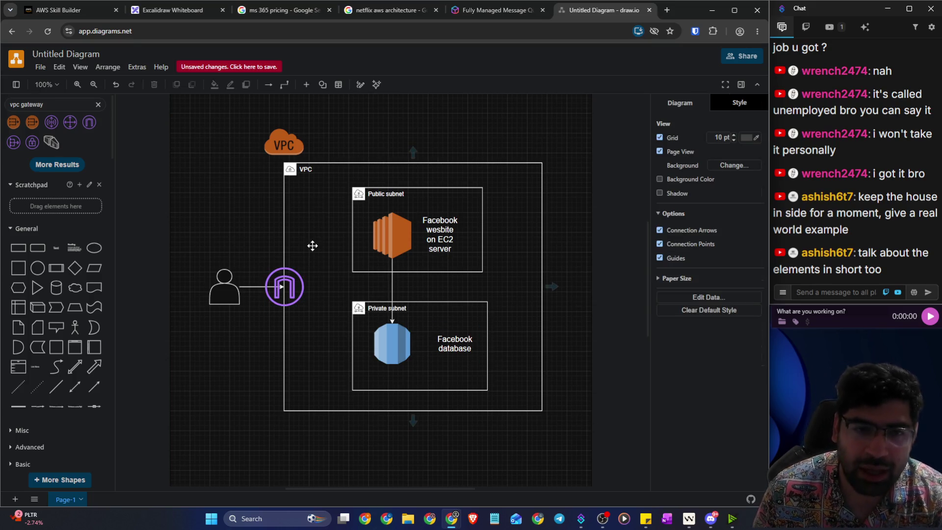
# Step: Connect the VPC gateway to the EC2 website with an arrow
pyautogui.click(303, 290)
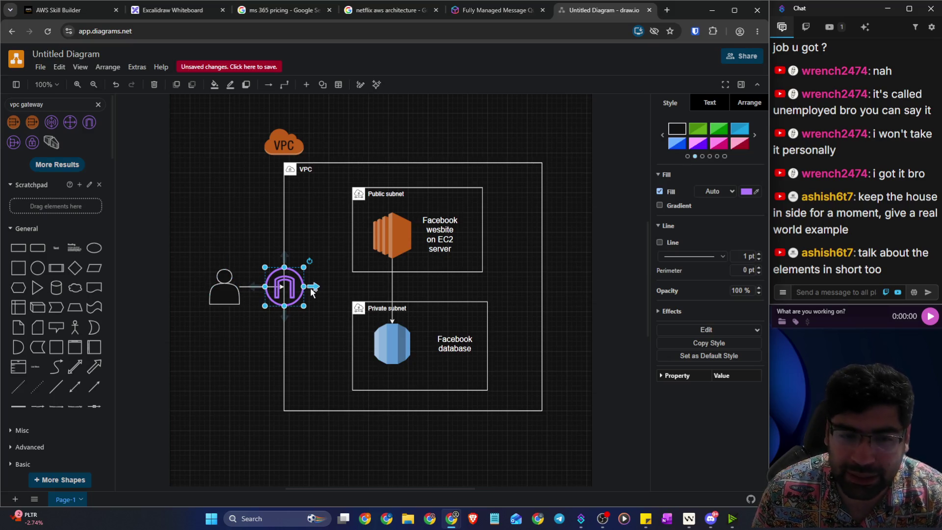
pyautogui.moveTo(313, 289)
pyautogui.mouseDown()
pyautogui.moveTo(387, 237)
pyautogui.moveTo(373, 235)
pyautogui.mouseUp()
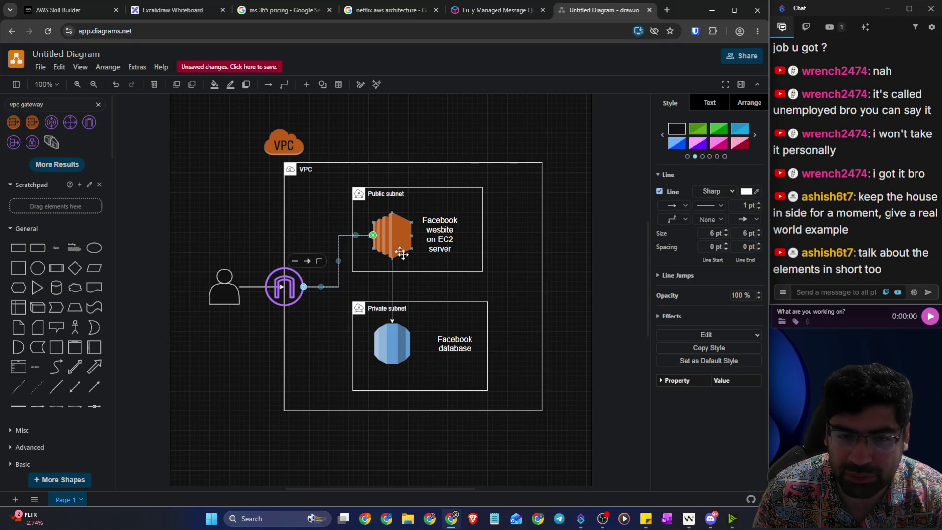
pyautogui.press('Escape')
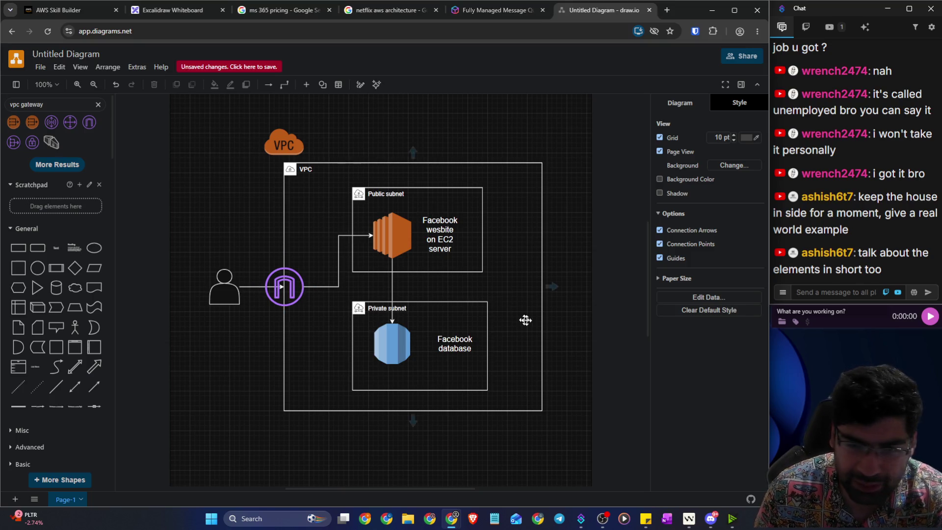
pyautogui.click(276, 290)
# Step: Reattach the user arrow's end onto the gateway icon
pyautogui.moveTo(266, 287); pyautogui.dragTo(283, 286)
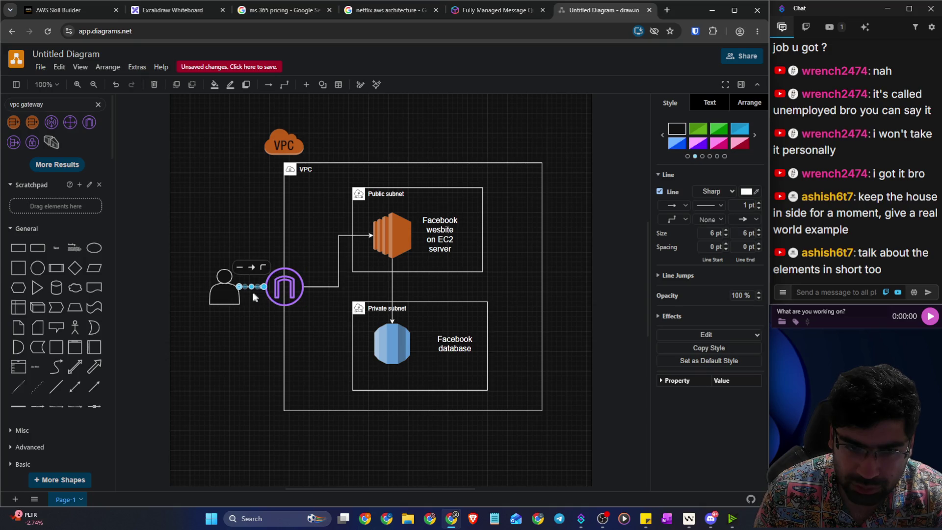
pyautogui.click(247, 362)
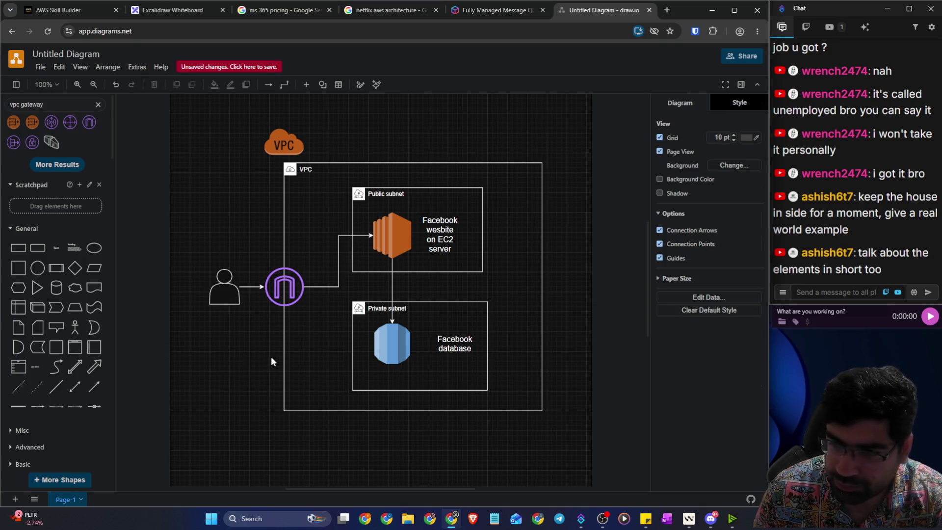
pyautogui.click(285, 289)
pyautogui.rightClick(286, 289)
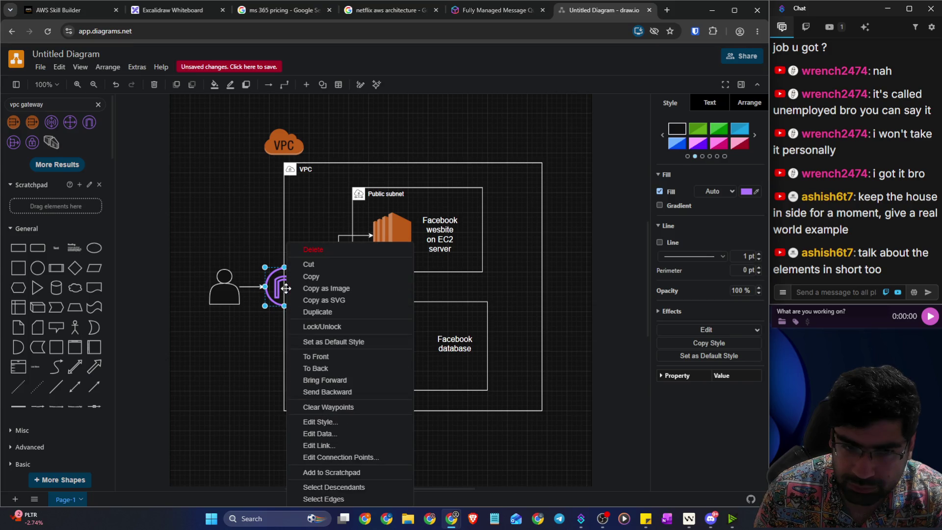
pyautogui.click(616, 339)
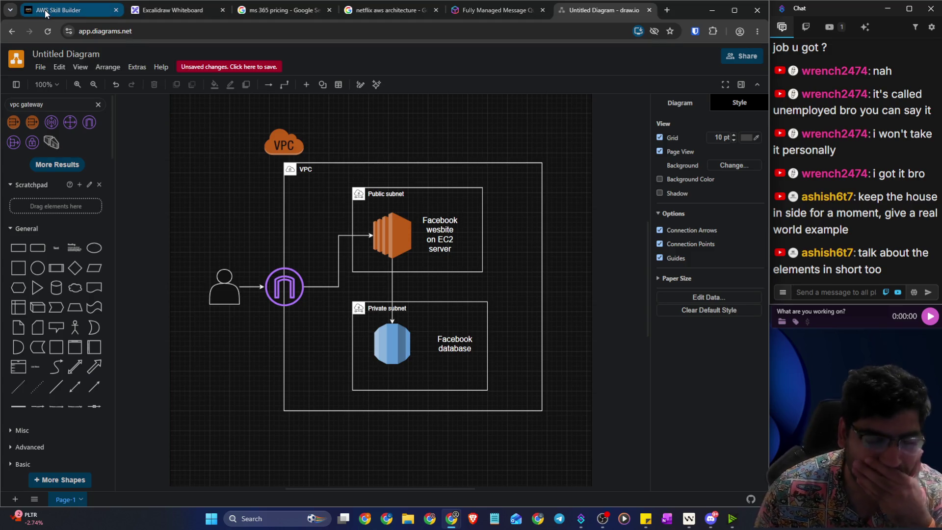
# Step: Check the gateway icon and VPC label, then switch to the Excalidraw whiteboard
pyautogui.moveTo(45, 10)
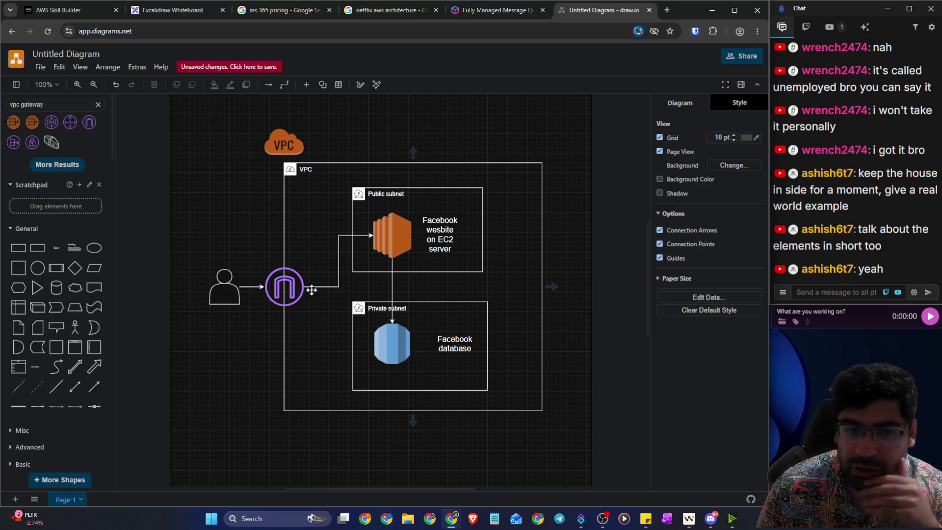
pyautogui.click(288, 290)
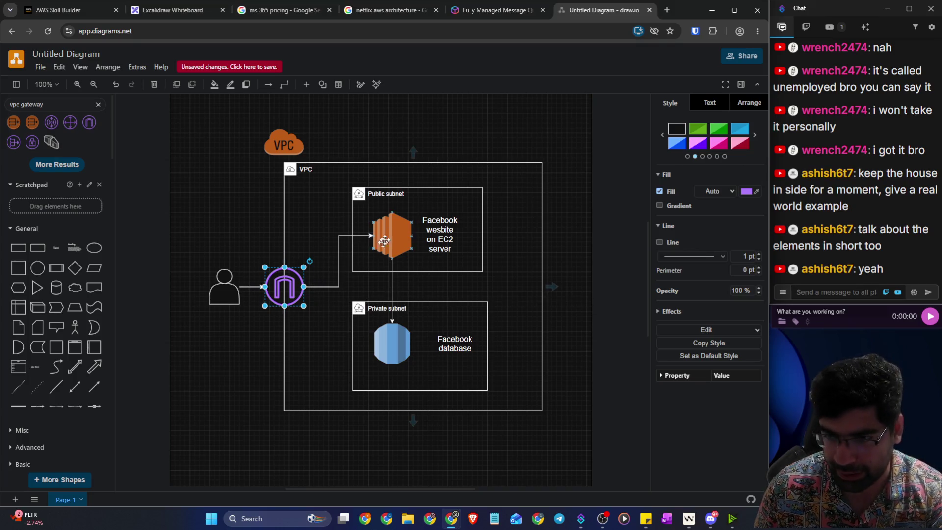
pyautogui.click(401, 193)
pyautogui.press('F2')
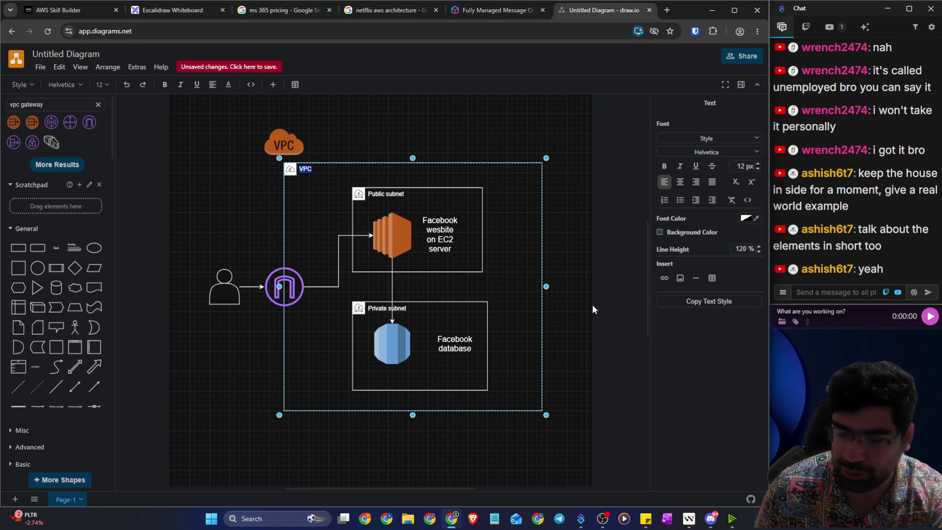
pyautogui.click(608, 305)
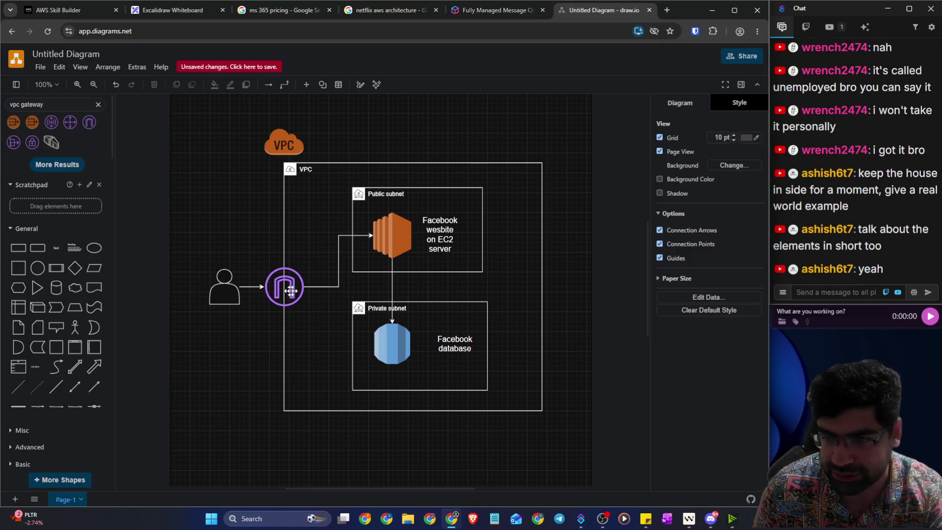
pyautogui.click(147, 10)
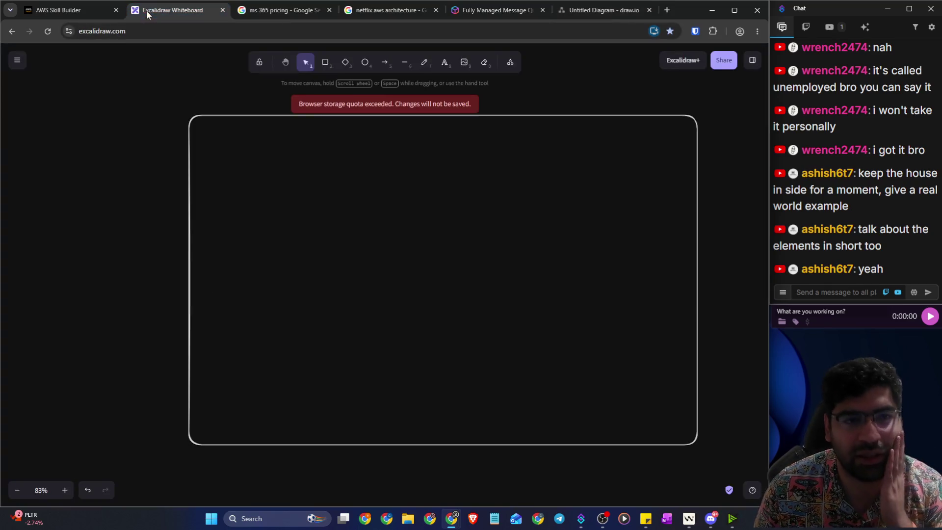
# Step: In the AWS Skill Builder lesson, highlight the sentence about allowing public traffic
pyautogui.click(60, 11)
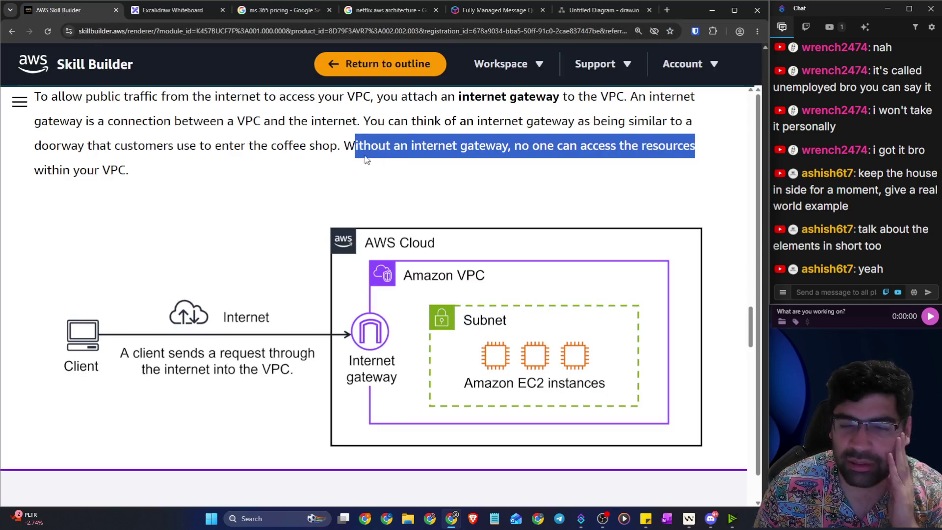
pyautogui.click(225, 201)
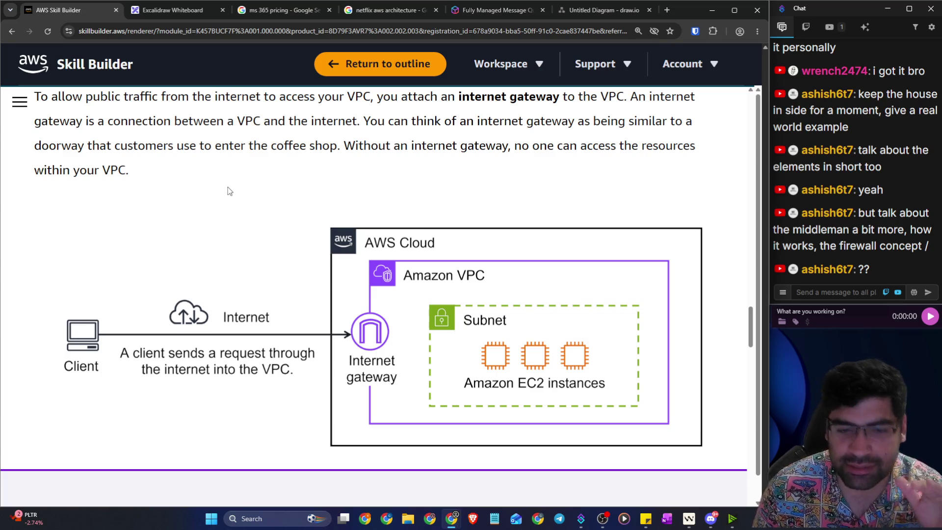
pyautogui.scroll(-3, 227, 187)
pyautogui.scroll(2, 425, 282)
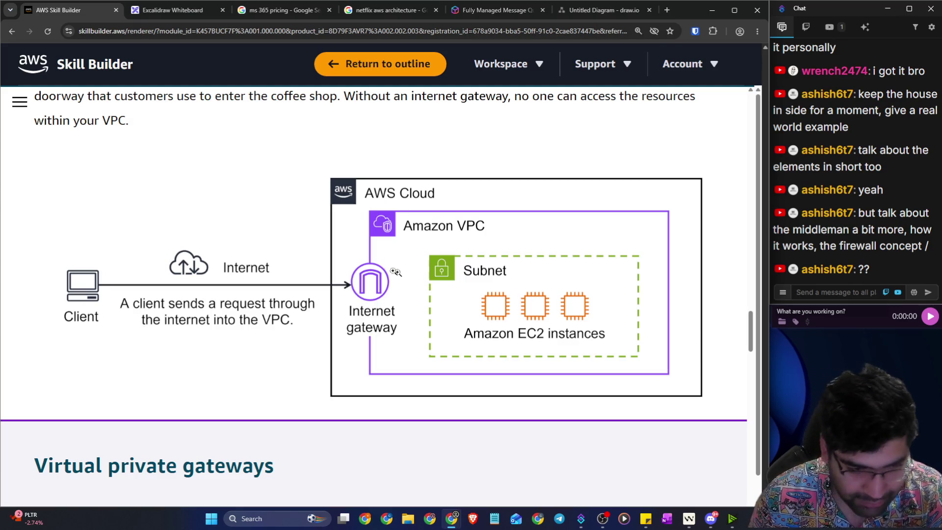
pyautogui.scroll(-3, 317, 256)
pyautogui.scroll(7, 225, 271)
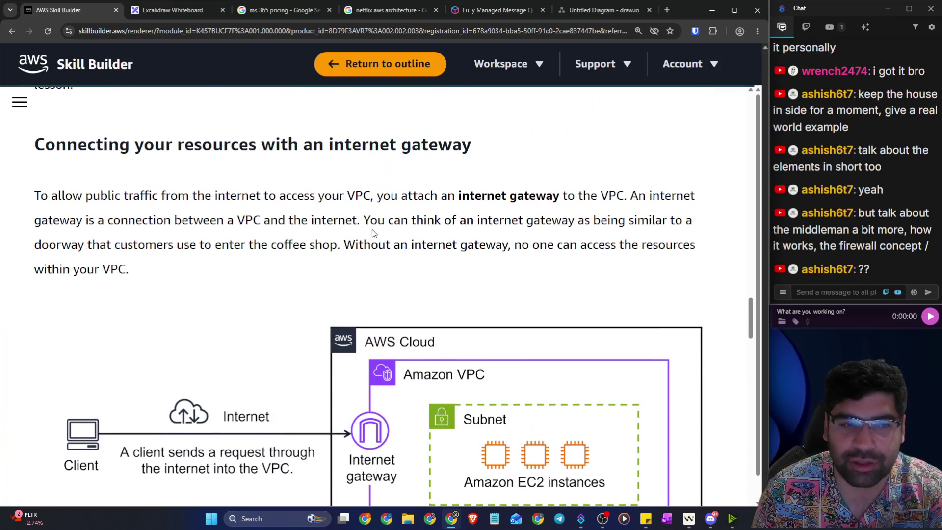
pyautogui.moveTo(34, 197); pyautogui.dragTo(695, 196)
pyautogui.moveTo(101, 220); pyautogui.dragTo(373, 219)
pyautogui.scroll(-3, 443, 278)
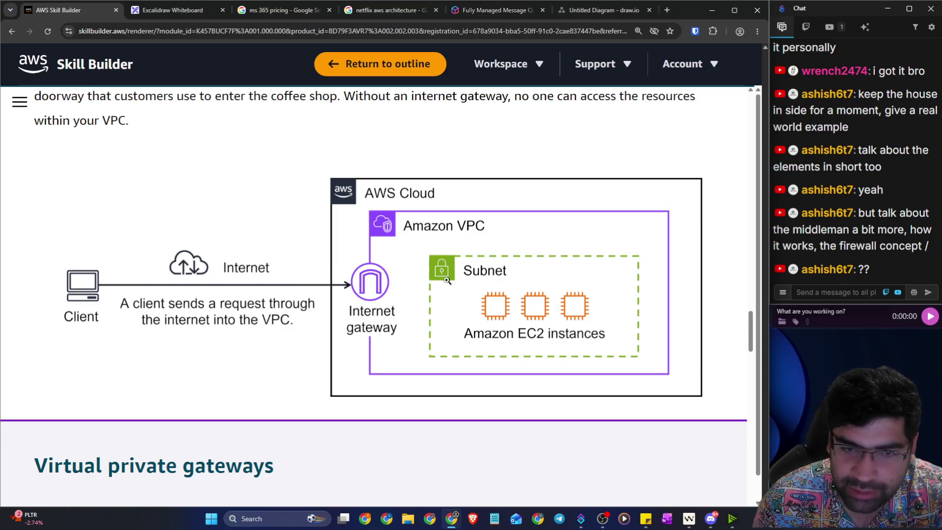
pyautogui.scroll(1, 519, 276)
# Step: Highlight the gateway-as-doorway line and the private-resources question, reaching Virtual private gateways
pyautogui.click(416, 280)
pyautogui.moveTo(378, 269); pyautogui.dragTo(686, 270)
pyautogui.scroll(-9, 633, 271)
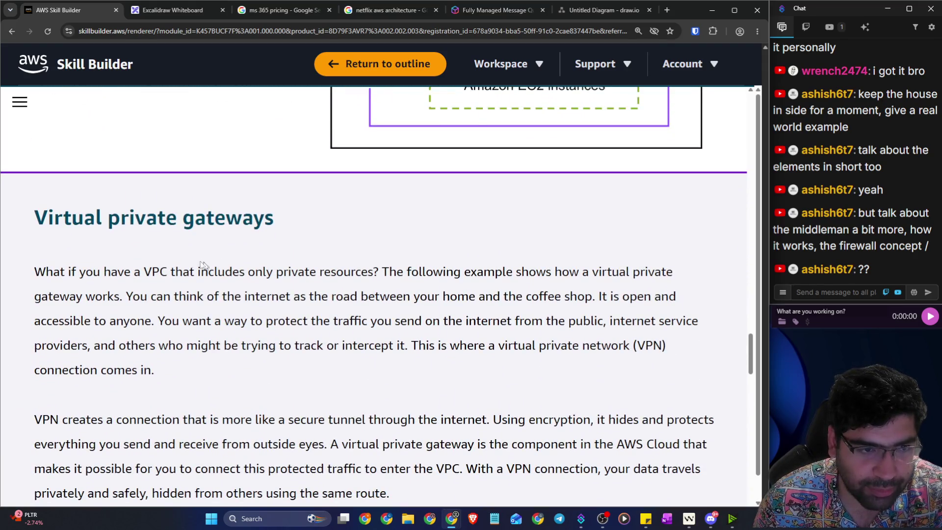
pyautogui.scroll(-1, 144, 245)
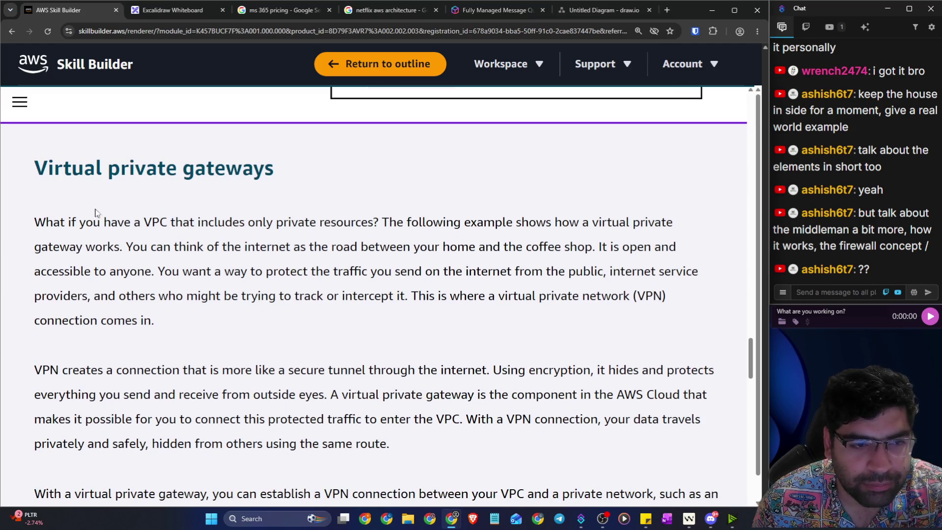
pyautogui.moveTo(34, 222); pyautogui.dragTo(336, 224)
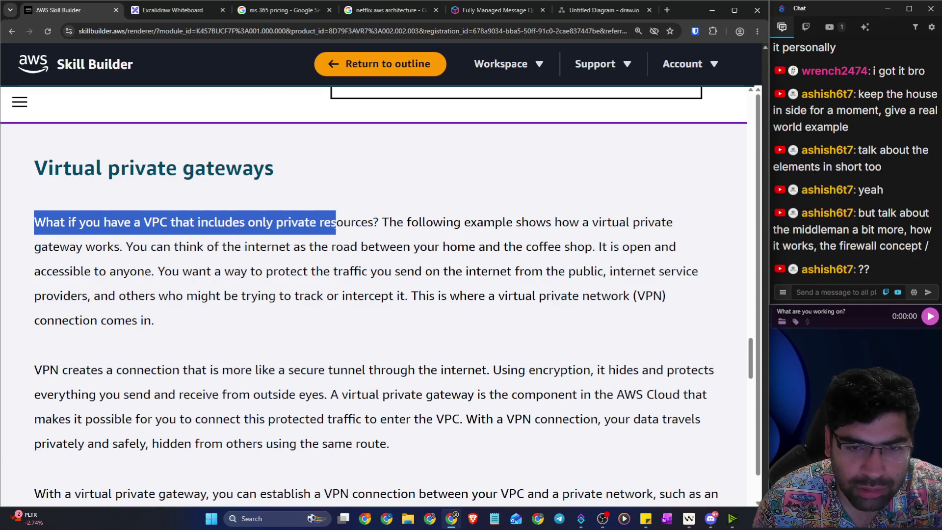
pyautogui.scroll(-6, 339, 231)
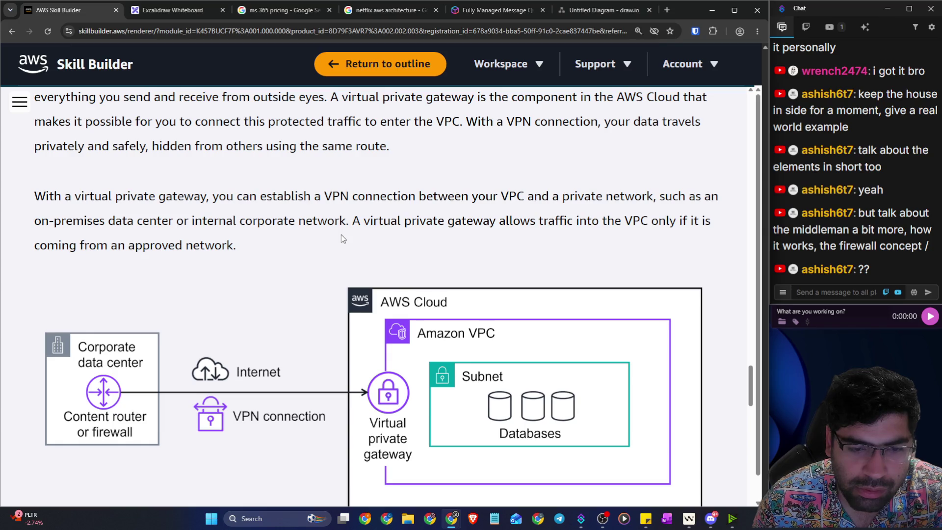
pyautogui.scroll(6, 341, 234)
pyautogui.click(220, 238)
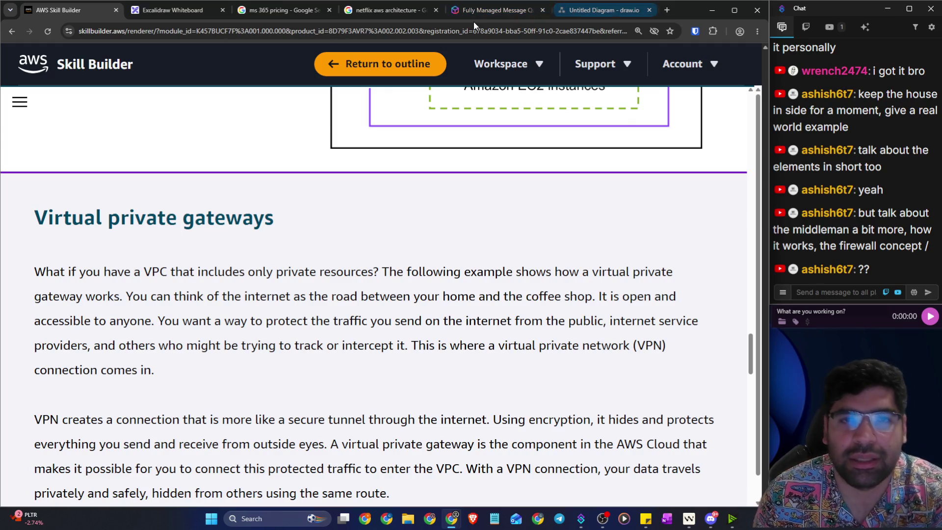
pyautogui.click(577, 10)
# Step: Search Google for 'vpc gateway internet' in a new tab
pyautogui.click(667, 10)
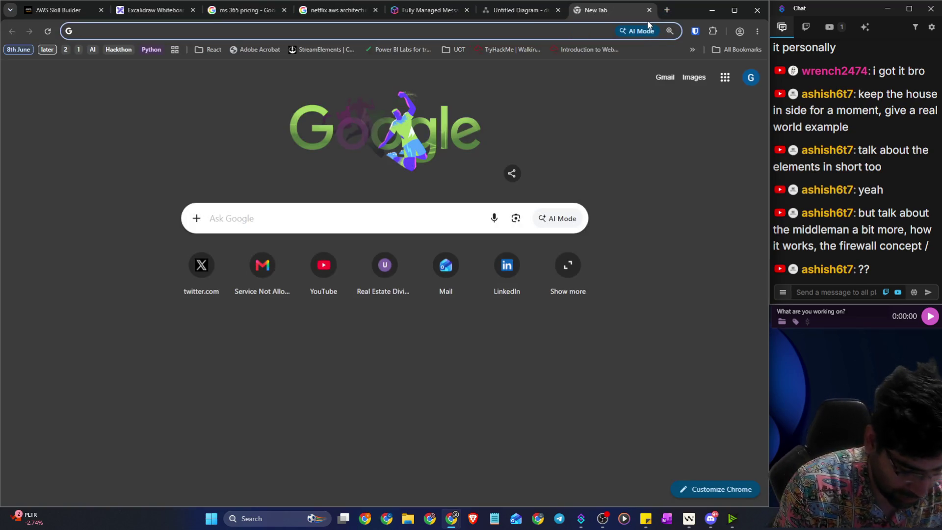
pyautogui.write('virtual')
pyautogui.press('BackSpace')
pyautogui.press('BackSpace')
pyautogui.press('BackSpace')
pyautogui.write('vpc gateway internet')
pyautogui.press('Return')
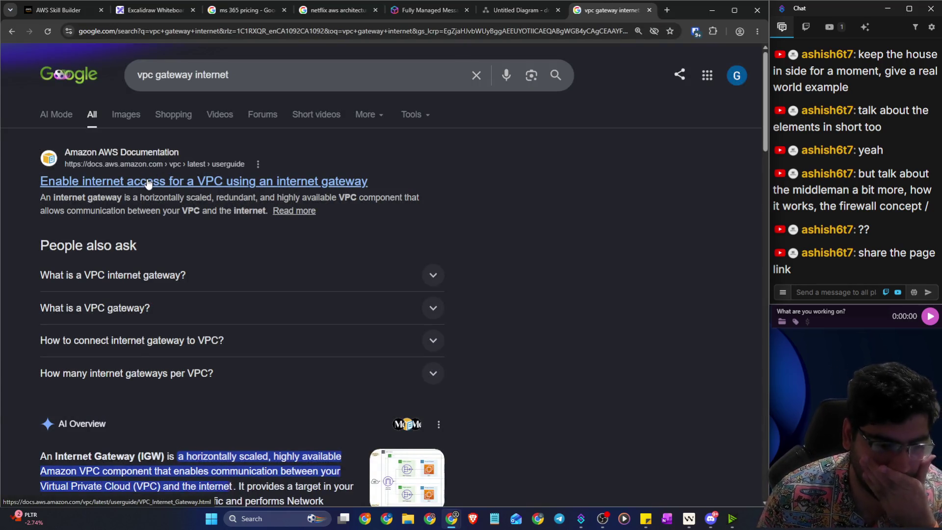
# Step: Read the expanded AI Overview, then open the AWS guide on enabling internet access
pyautogui.scroll(-3, 148, 183)
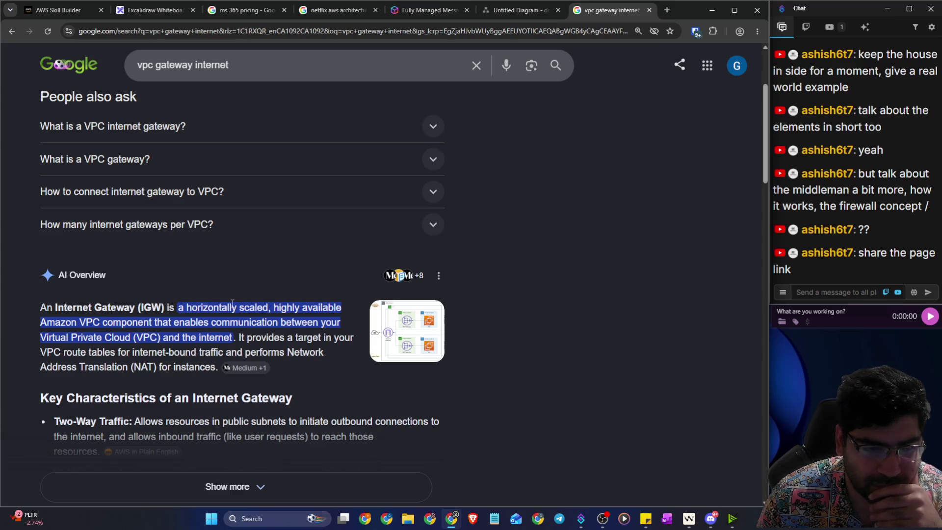
pyautogui.scroll(-2, 256, 303)
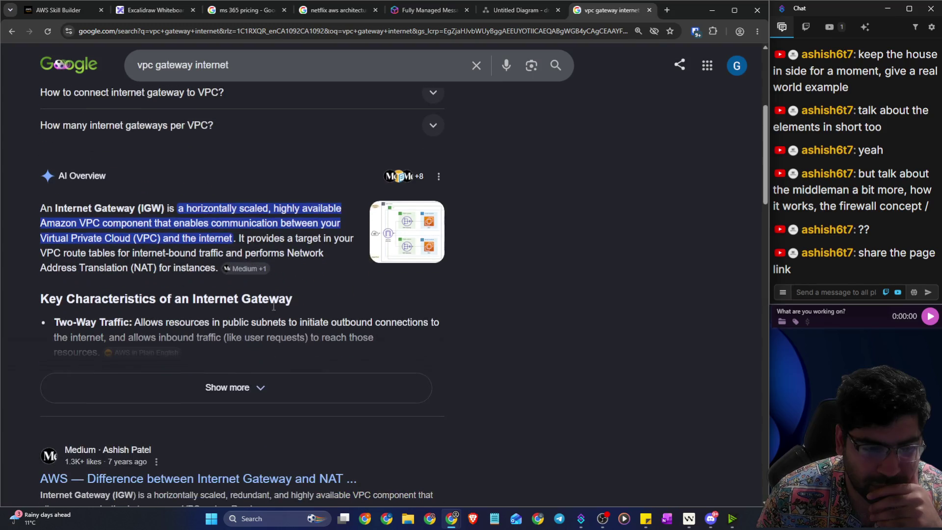
pyautogui.click(275, 385)
pyautogui.scroll(-2, 311, 307)
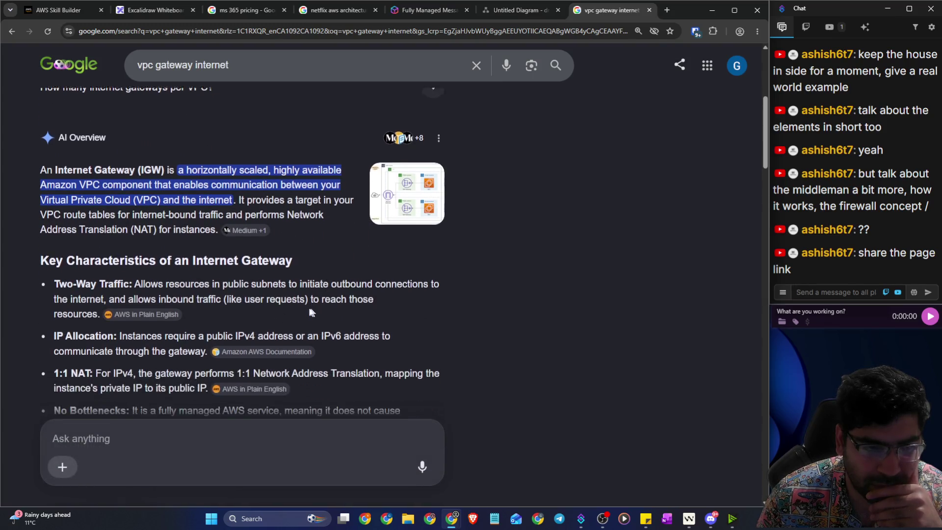
pyautogui.scroll(-2, 364, 304)
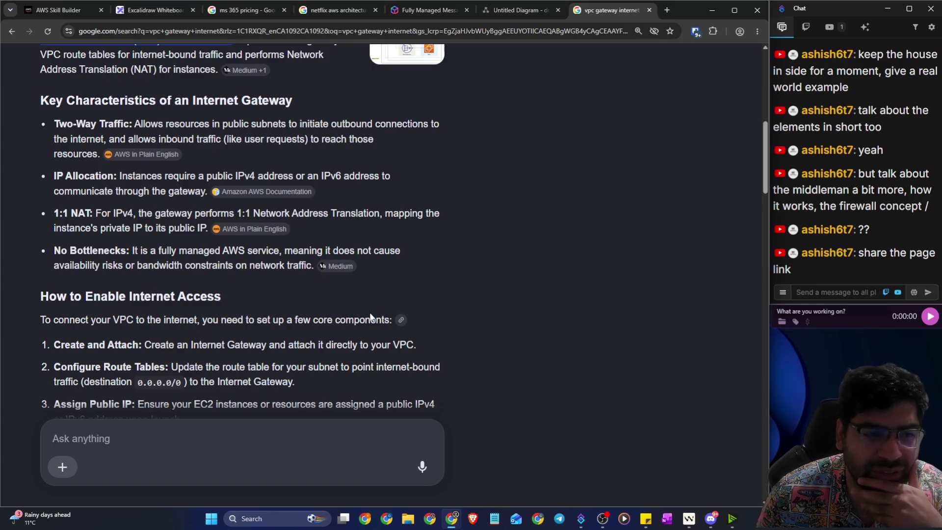
pyautogui.moveTo(399, 320)
pyautogui.scroll(-2, 399, 319)
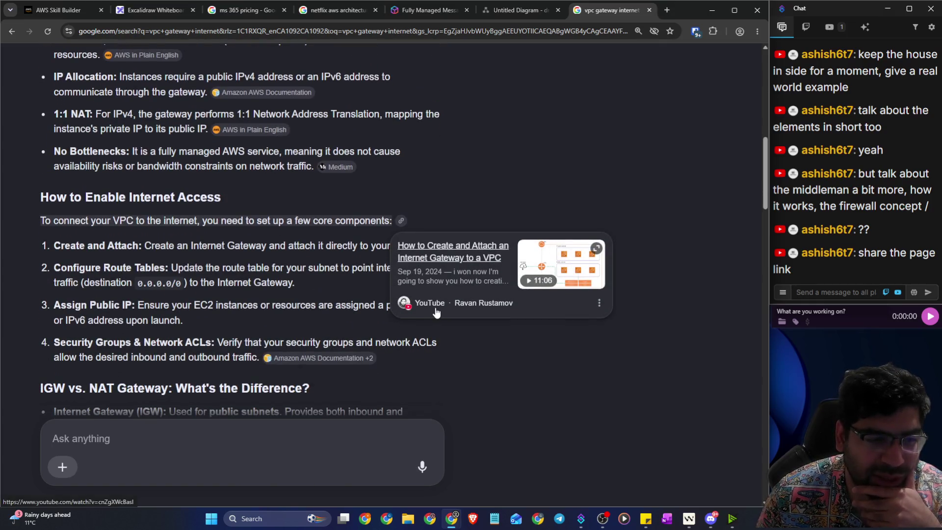
pyautogui.scroll(-5, 255, 304)
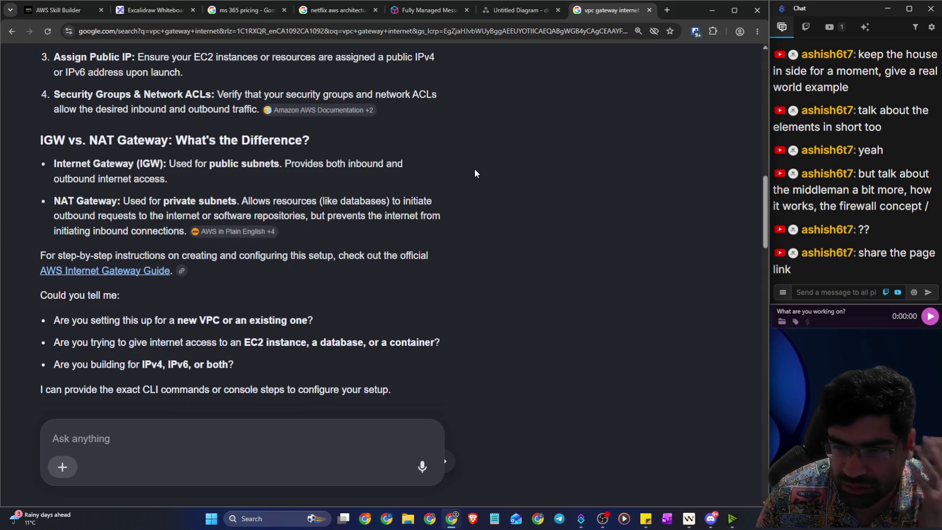
pyautogui.scroll(15, 231, 201)
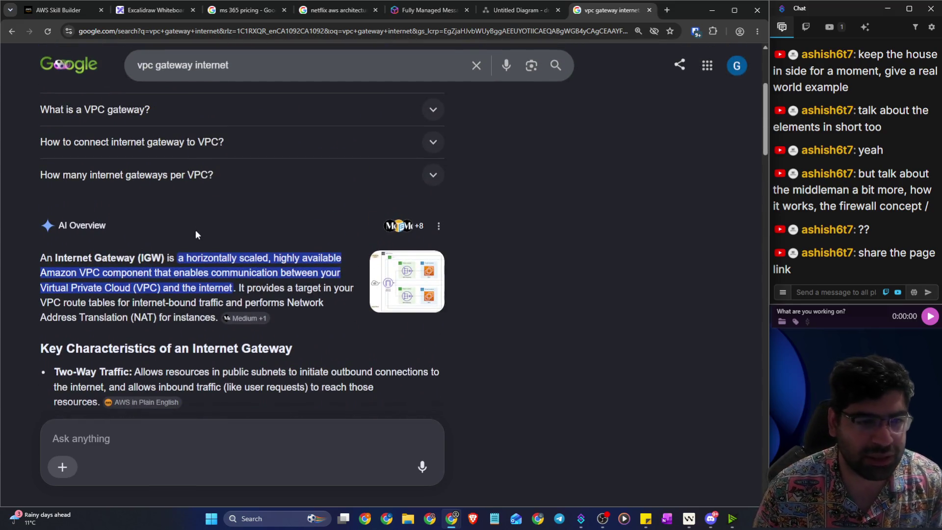
pyautogui.click(159, 185)
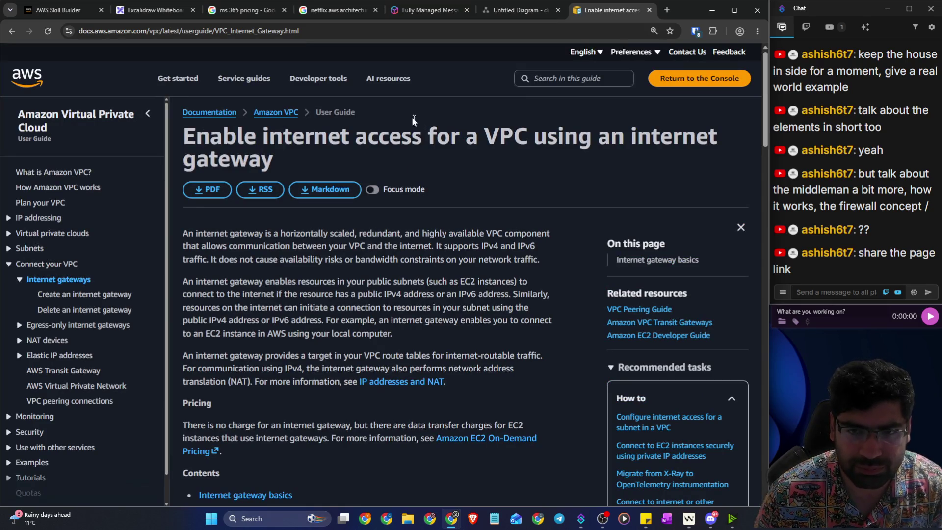
# Step: Share the AWS documentation page link in the stream chat
pyautogui.click(310, 32)
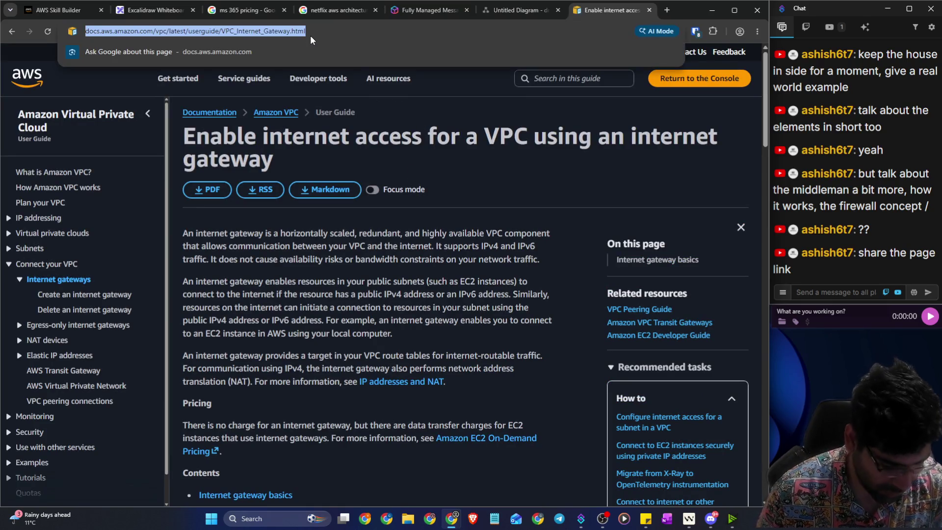
pyautogui.click(815, 292)
pyautogui.hotkey('ctrl', 'v')
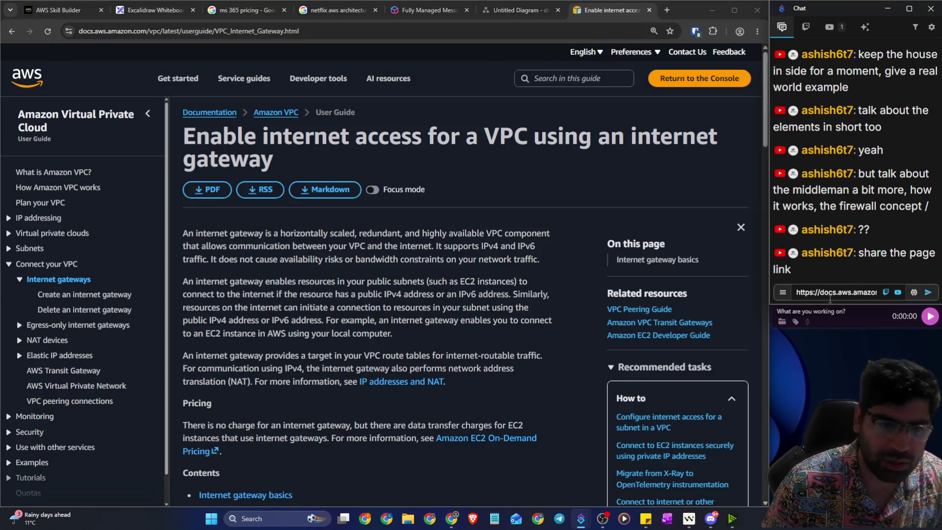
pyautogui.press('Return')
# Step: Zoom the docs to 125% and read down to the internet gateway basics
pyautogui.hotkey('ctrl', '+')
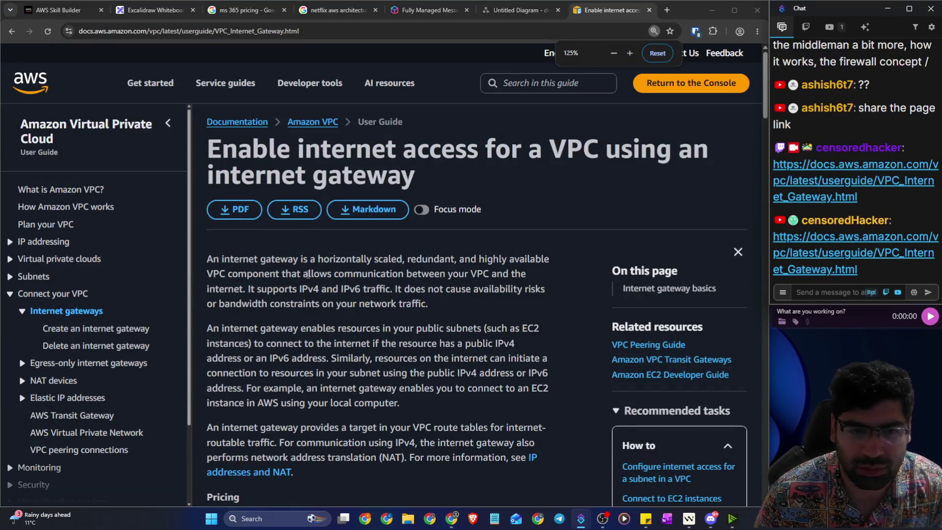
pyautogui.scroll(-1, 311, 276)
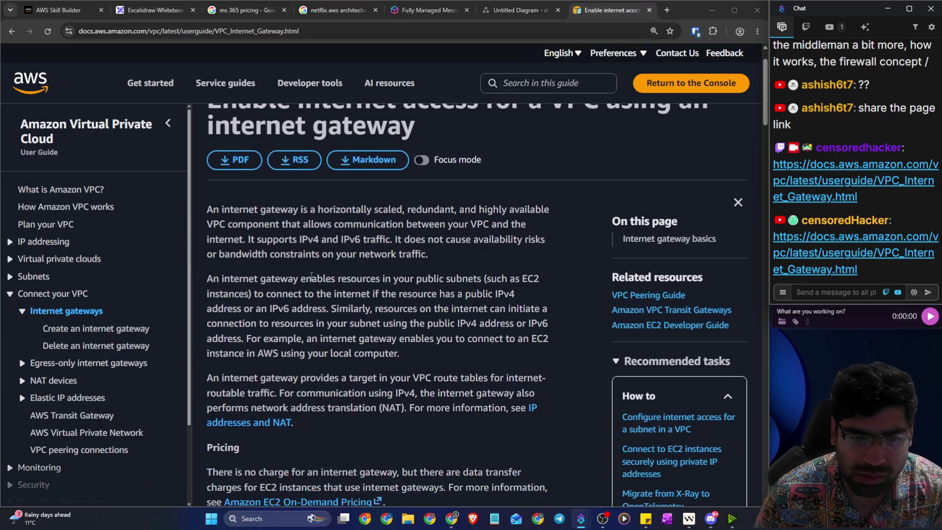
pyautogui.scroll(-1, 315, 280)
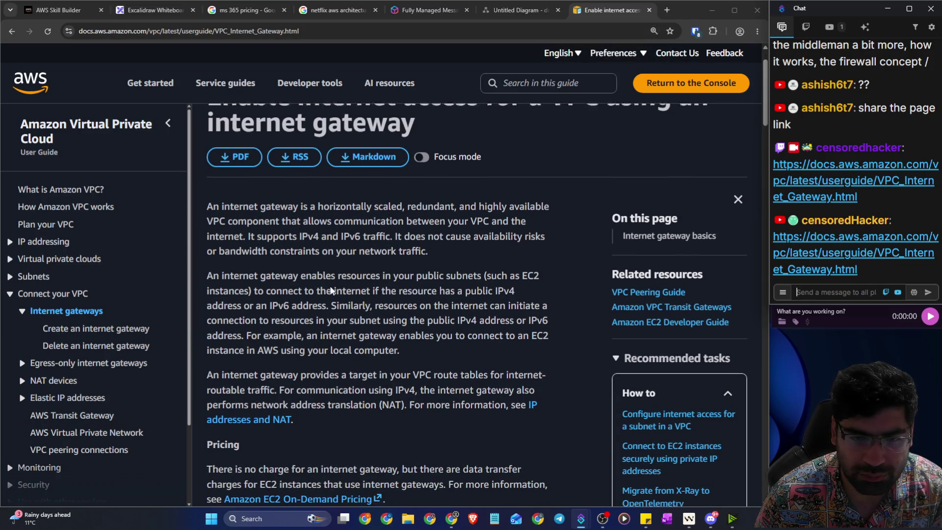
pyautogui.scroll(-8, 331, 289)
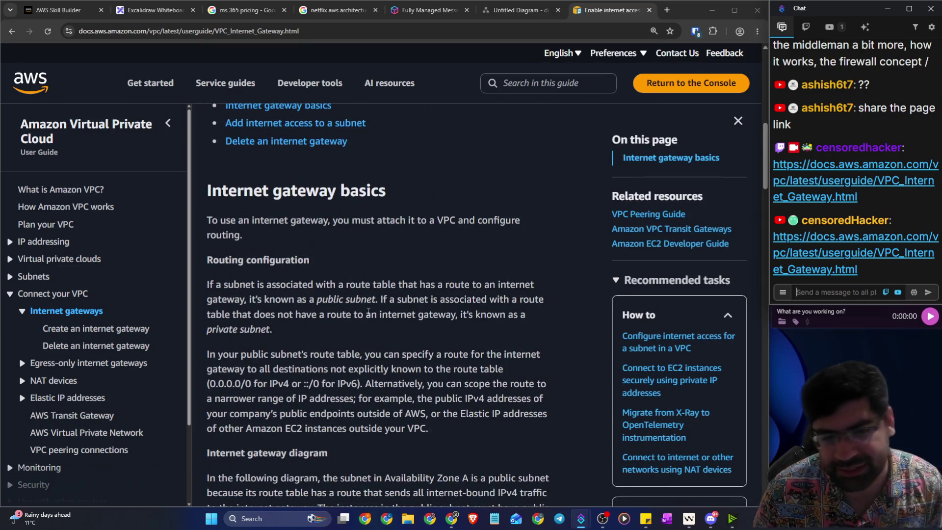
pyautogui.scroll(-2, 409, 250)
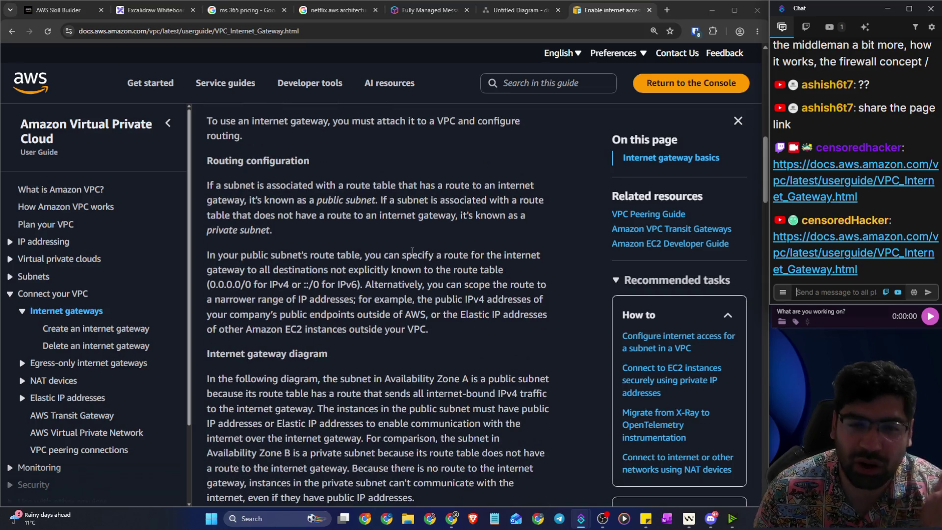
pyautogui.click(505, 10)
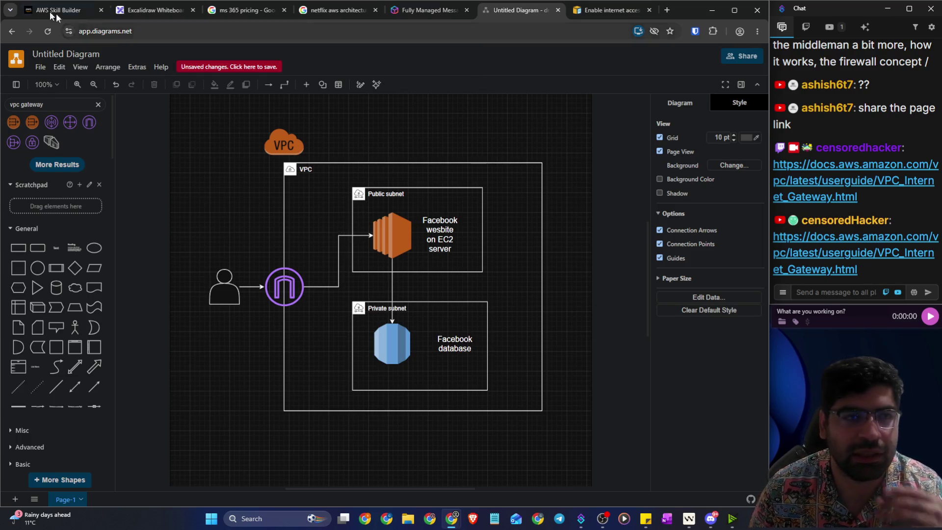
# Step: Draw a new styled connector leaving the internet gateway's bottom and running down-left
pyautogui.click(285, 284)
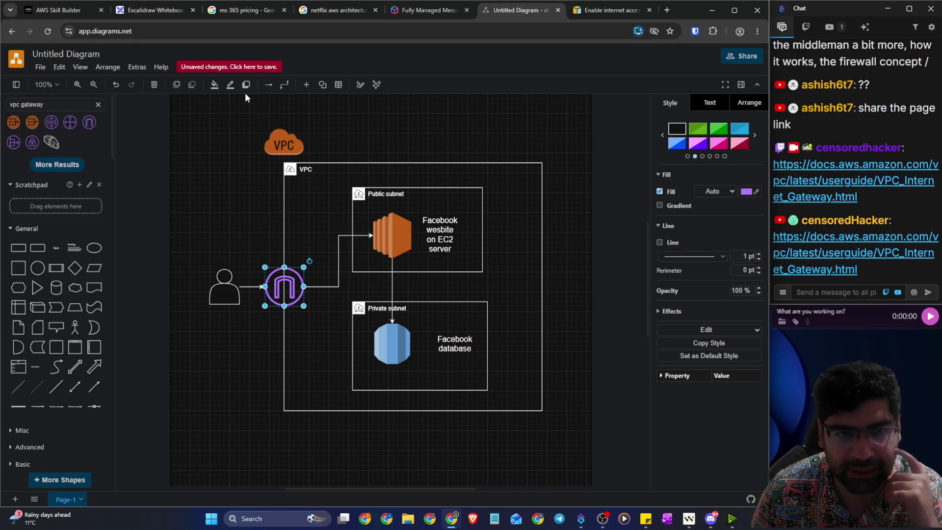
pyautogui.click(268, 84)
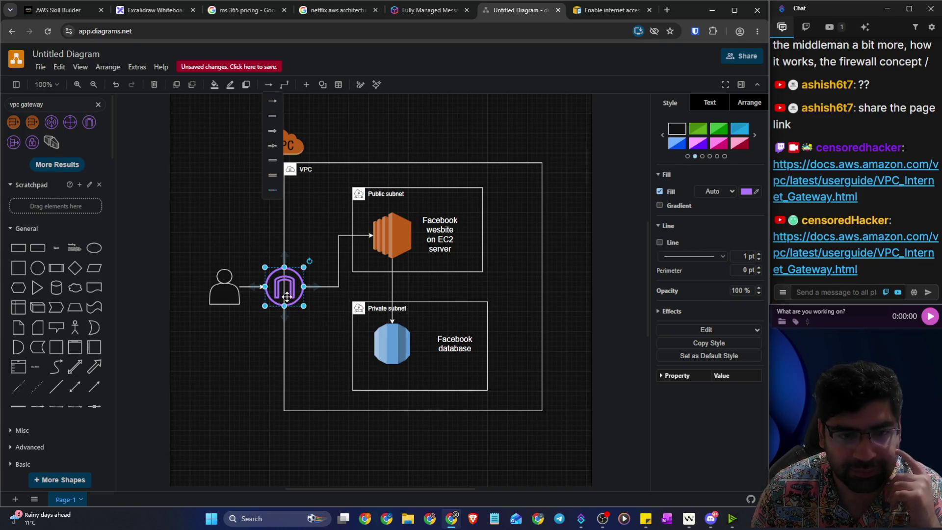
pyautogui.click(273, 116)
pyautogui.moveTo(284, 316)
pyautogui.mouseDown()
pyautogui.moveTo(204, 349)
pyautogui.moveTo(196, 394)
pyautogui.moveTo(250, 421)
pyautogui.moveTo(229, 406)
pyautogui.mouseUp()
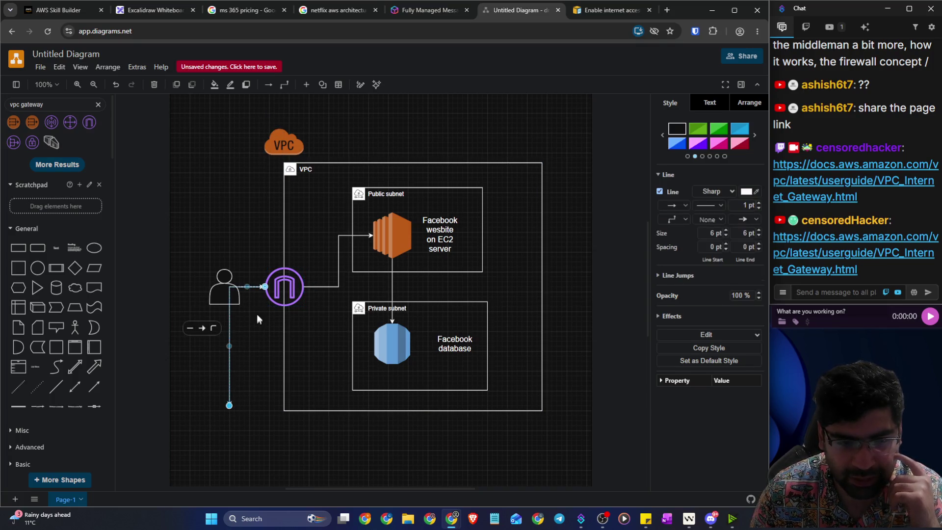
pyautogui.moveTo(249, 287)
pyautogui.mouseDown()
pyautogui.moveTo(252, 330)
pyautogui.moveTo(270, 336)
pyautogui.mouseUp()
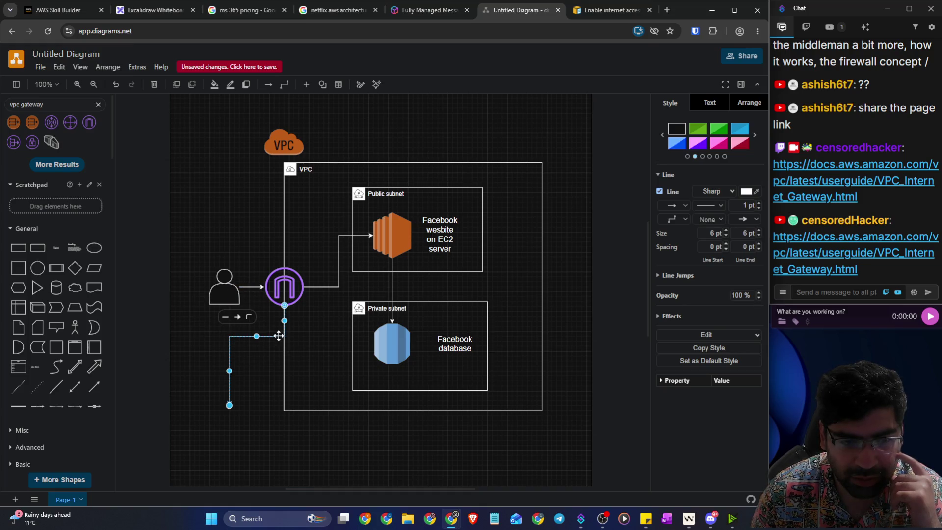
pyautogui.click(320, 367)
# Step: Add a text label reading 'LIST of IP addresses' at the end of the gateway arrow
pyautogui.scroll(-3, 223, 324)
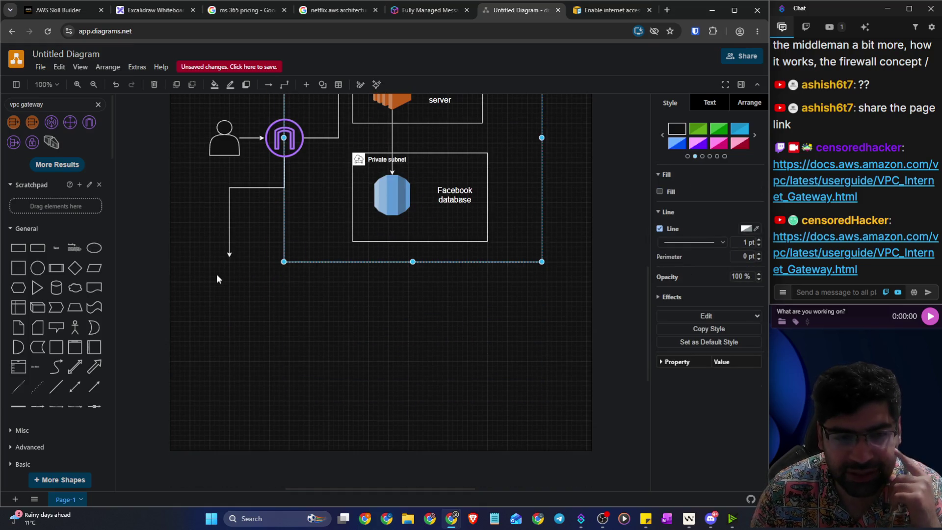
pyautogui.click(56, 247)
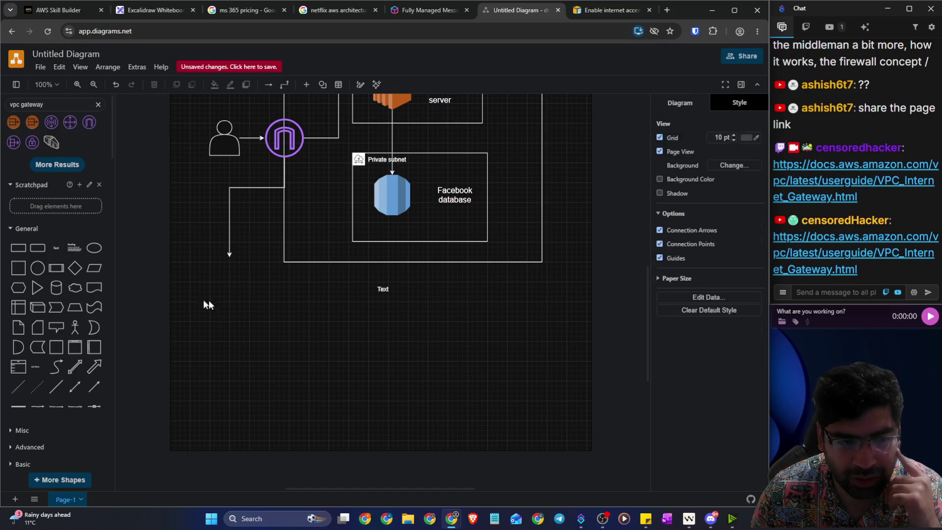
pyautogui.moveTo(377, 284); pyautogui.dragTo(225, 265)
pyautogui.write('LIST of IP')
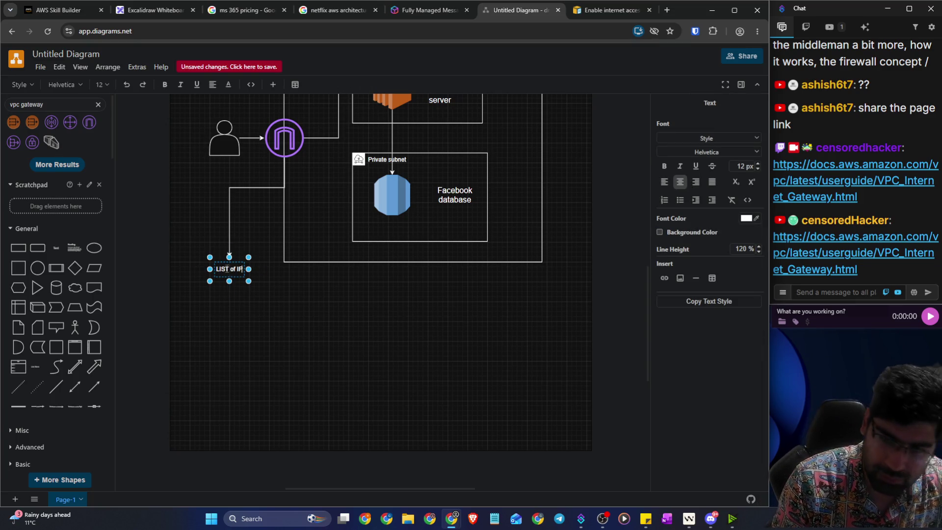
pyautogui.write(' addresses')
pyautogui.click(269, 301)
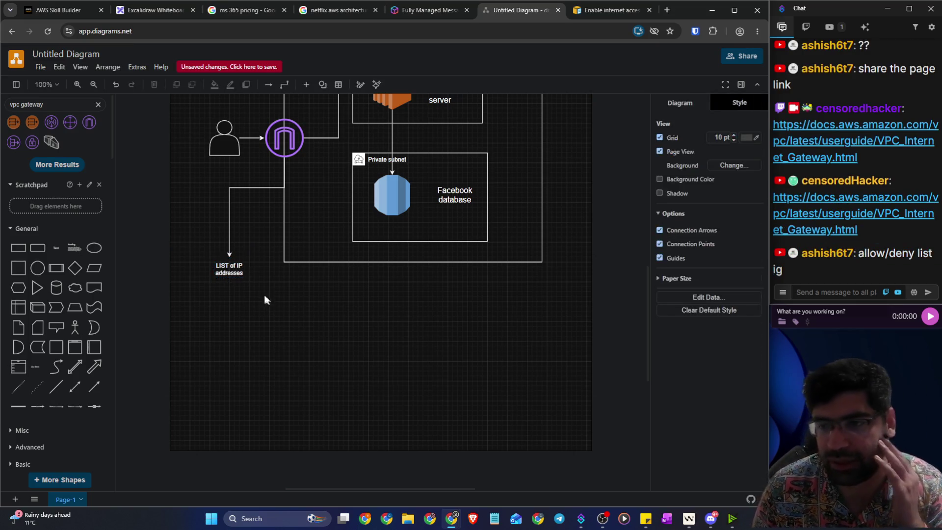
# Step: Enlarge the label's box, set its font size to 20 px, and return to the Skill Builder lesson
pyautogui.click(243, 274)
pyautogui.moveTo(246, 278); pyautogui.dragTo(268, 306)
pyautogui.press('F2')
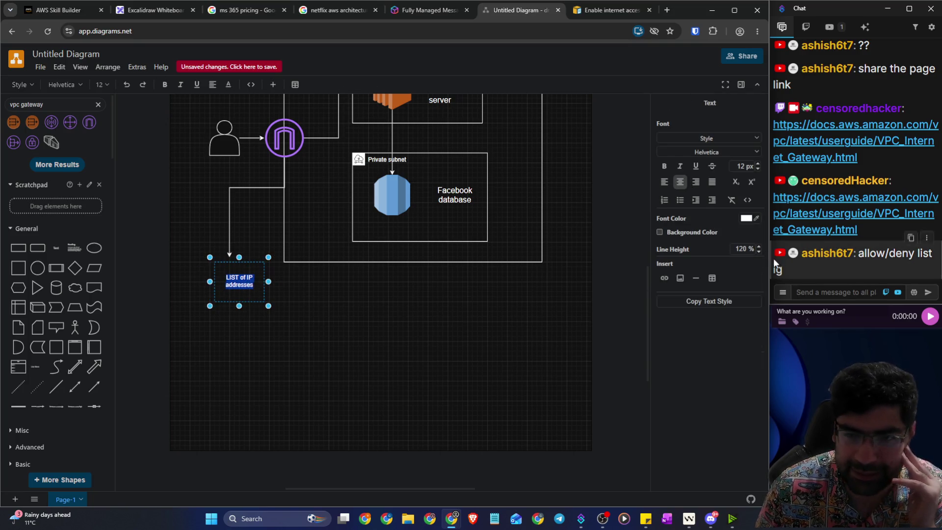
pyautogui.click(756, 163)
pyautogui.click(756, 163)
pyautogui.click(756, 163)
pyautogui.click(756, 163)
pyautogui.click(755, 162)
pyautogui.click(756, 163)
pyautogui.click(755, 163)
pyautogui.click(756, 163)
pyautogui.click(593, 267)
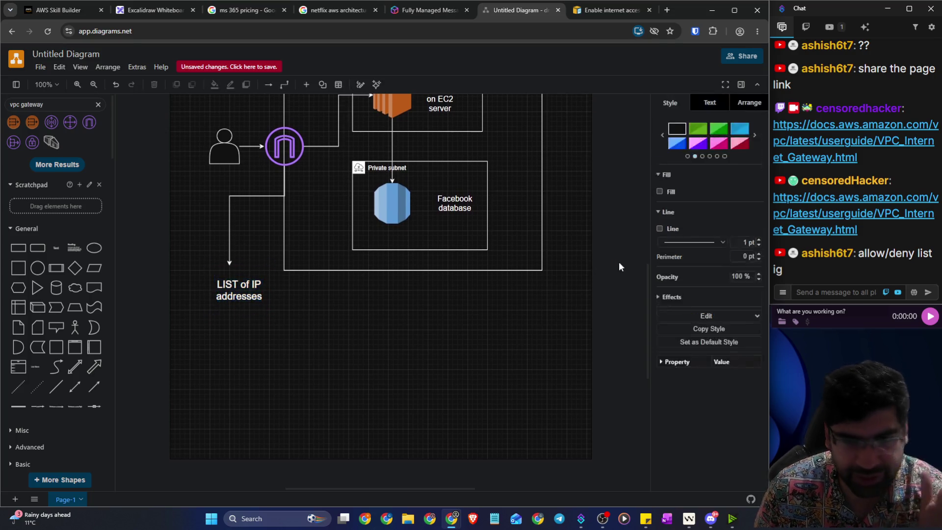
pyautogui.click(595, 265)
pyautogui.click(93, 8)
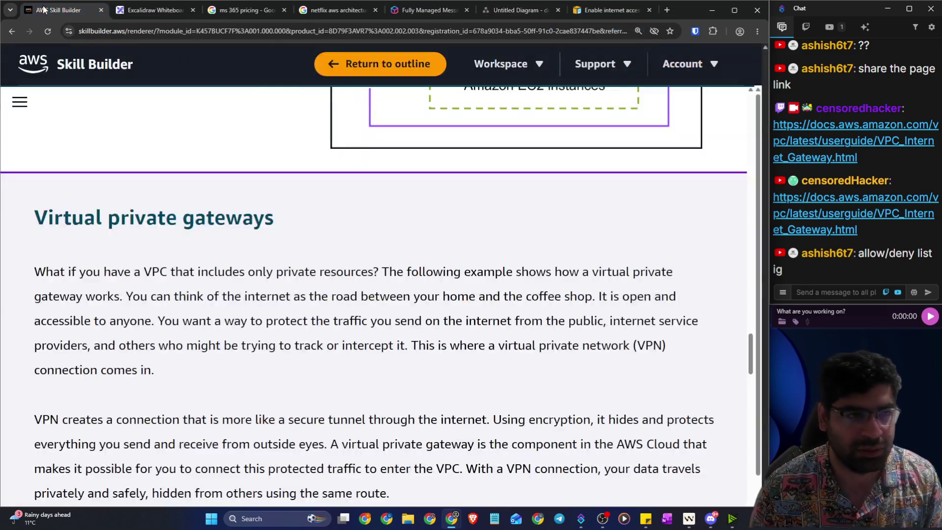
pyautogui.moveTo(54, 217); pyautogui.dragTo(254, 218)
pyautogui.click(201, 255)
pyautogui.moveTo(65, 271); pyautogui.dragTo(661, 273)
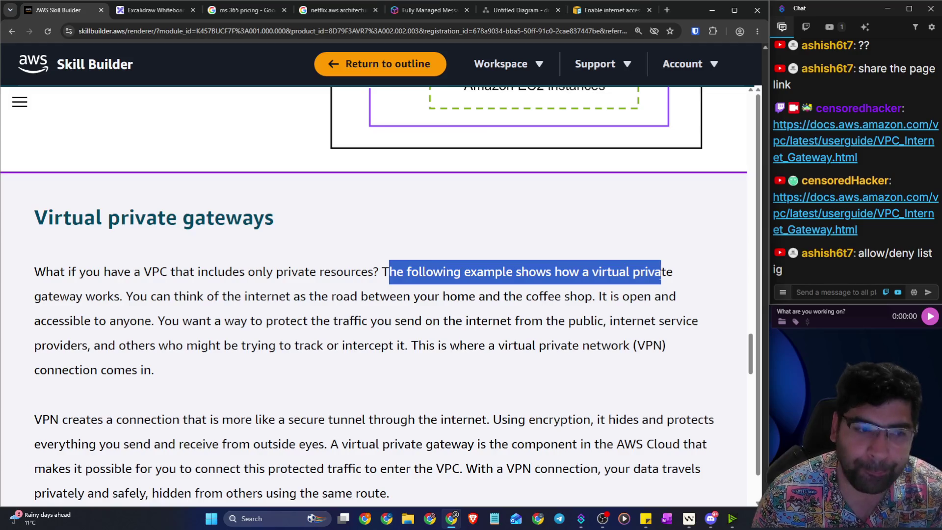
pyautogui.scroll(5, 275, 254)
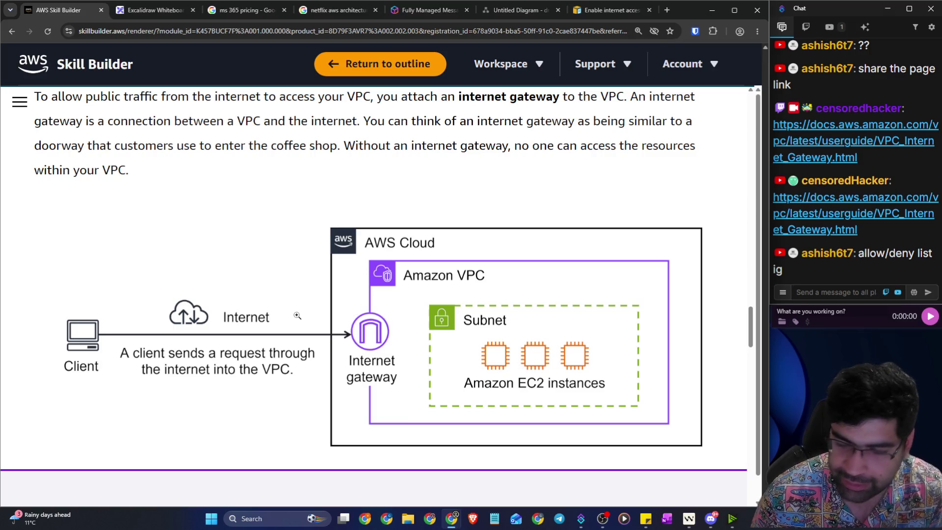
pyautogui.scroll(-5, 297, 315)
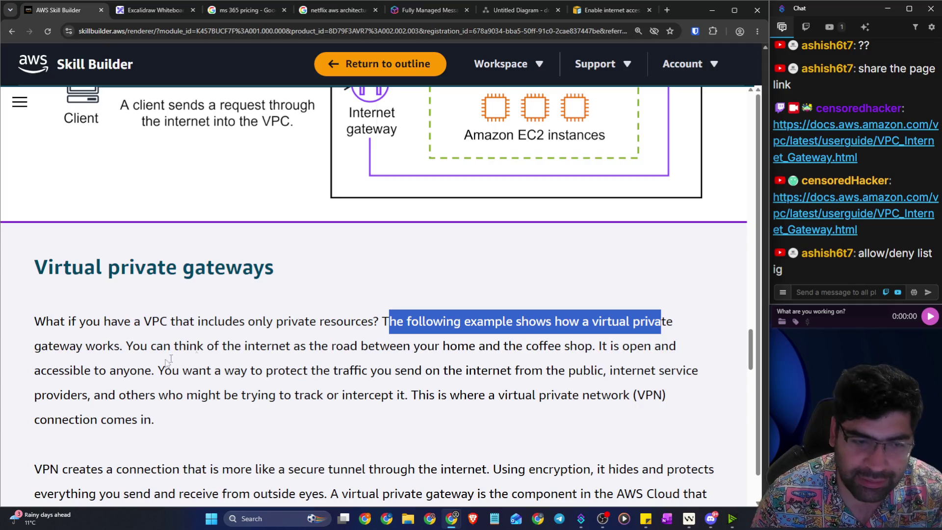
pyautogui.moveTo(126, 349); pyautogui.dragTo(679, 355)
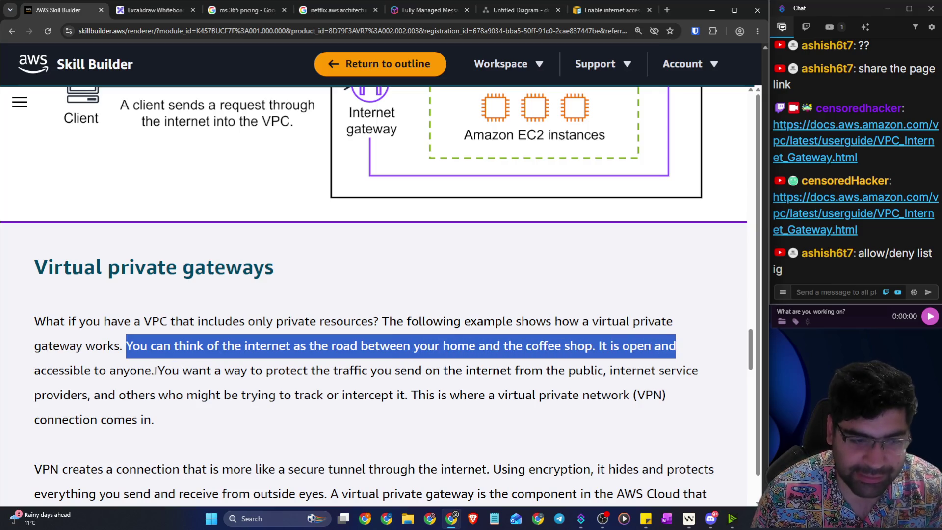
pyautogui.moveTo(156, 371); pyautogui.dragTo(715, 376)
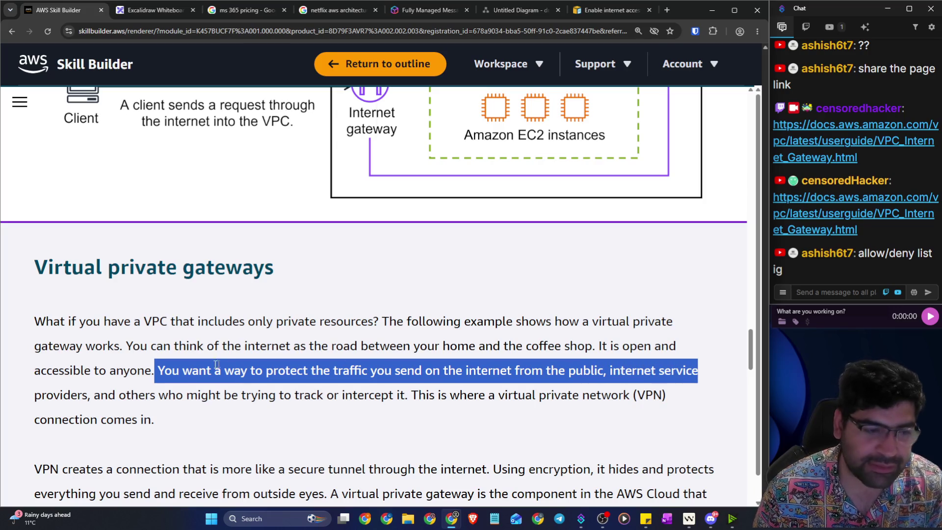
pyautogui.scroll(-2, 222, 363)
pyautogui.moveTo(130, 296); pyautogui.dragTo(672, 301)
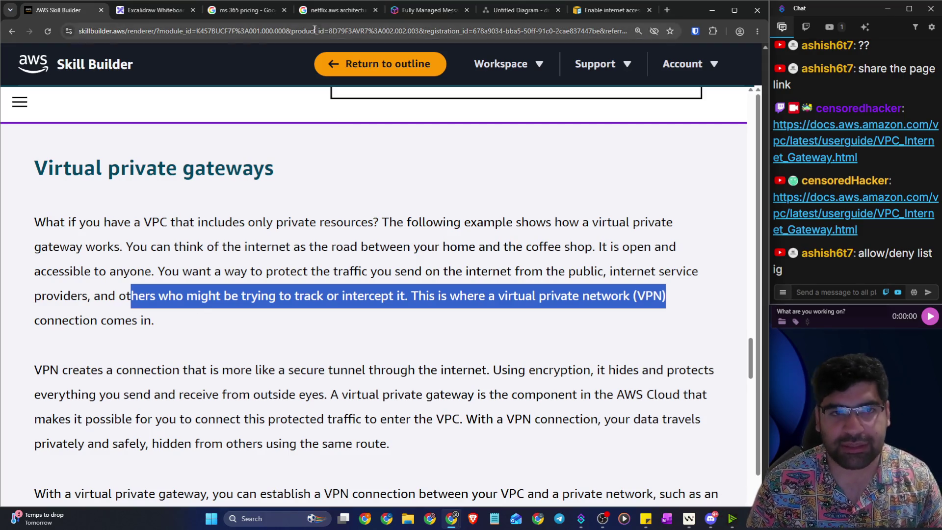
pyautogui.click(136, 10)
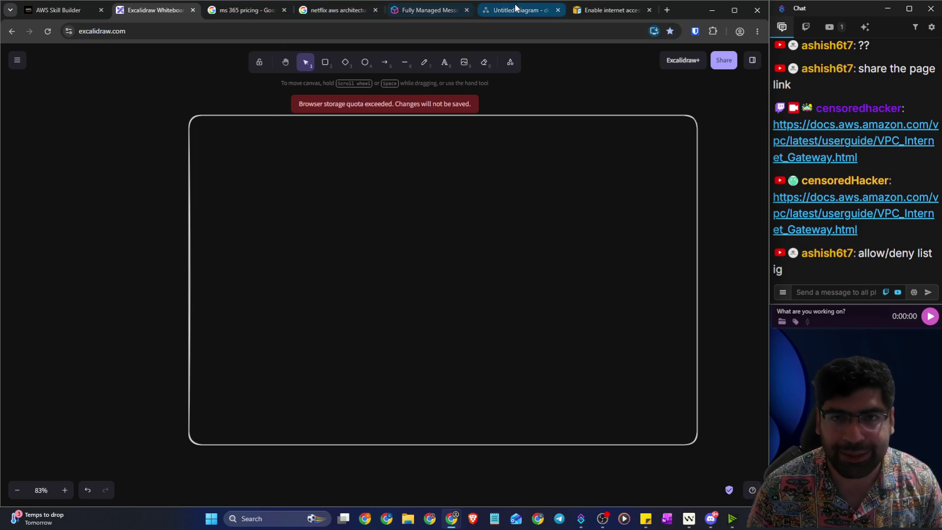
# Step: Return to the Untitled Diagram tab and scroll up to show the whole VPC diagram
pyautogui.click(517, 11)
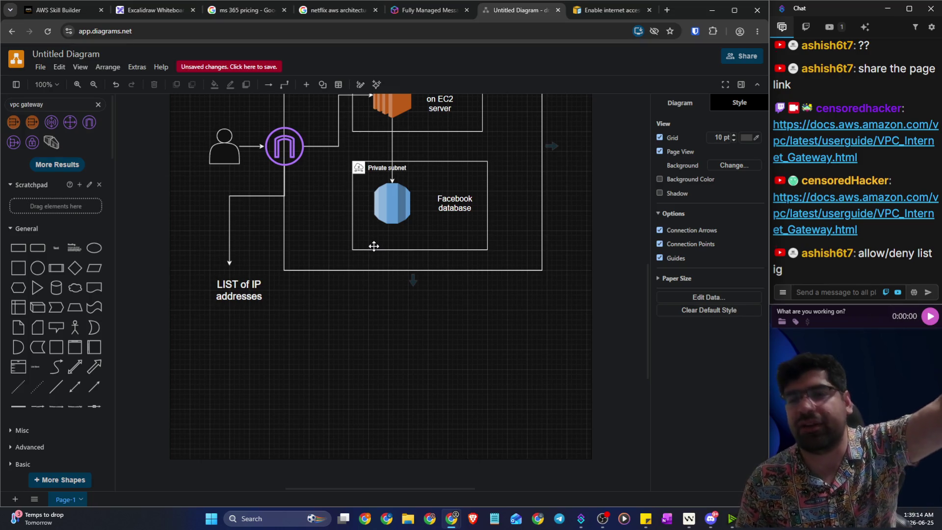
pyautogui.scroll(1, 389, 267)
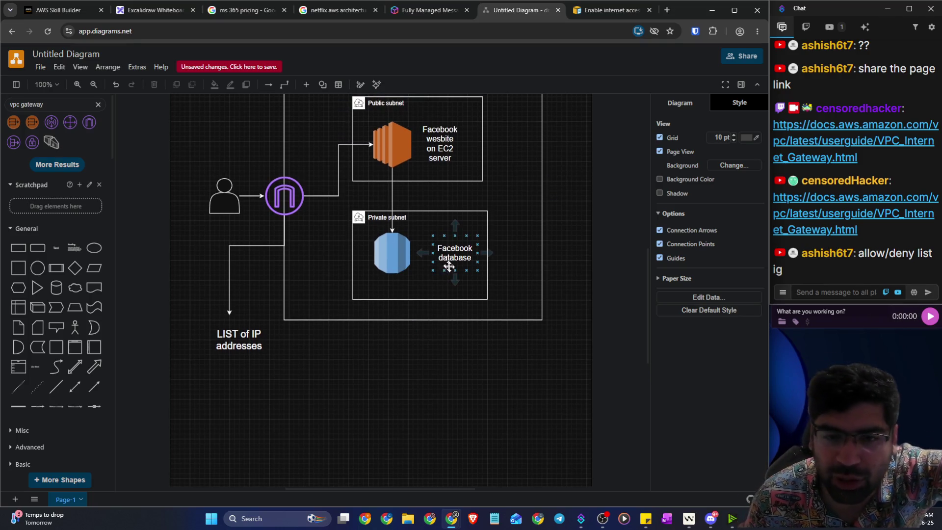